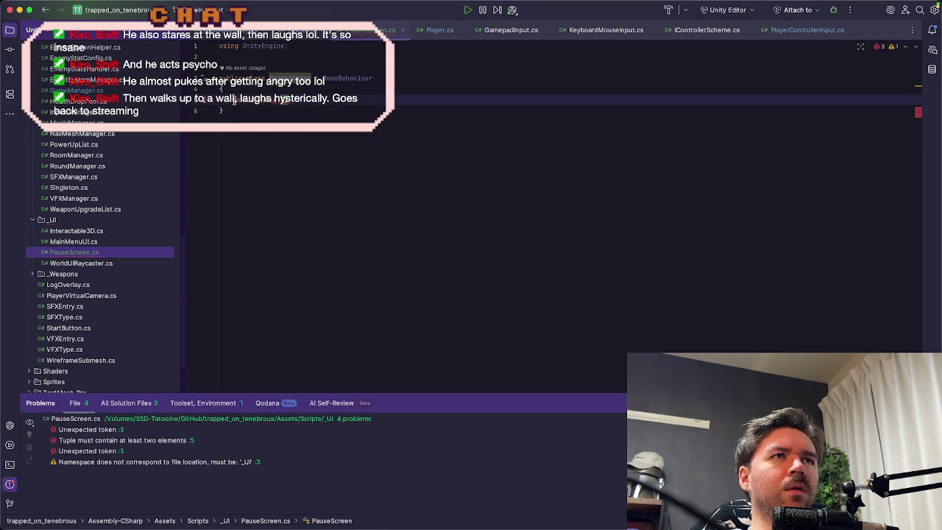
Step: Paste the pause-screen class into PauseScreen.cs and import the missing namespaces
{"action": "key", "text": "ctrl+v"}
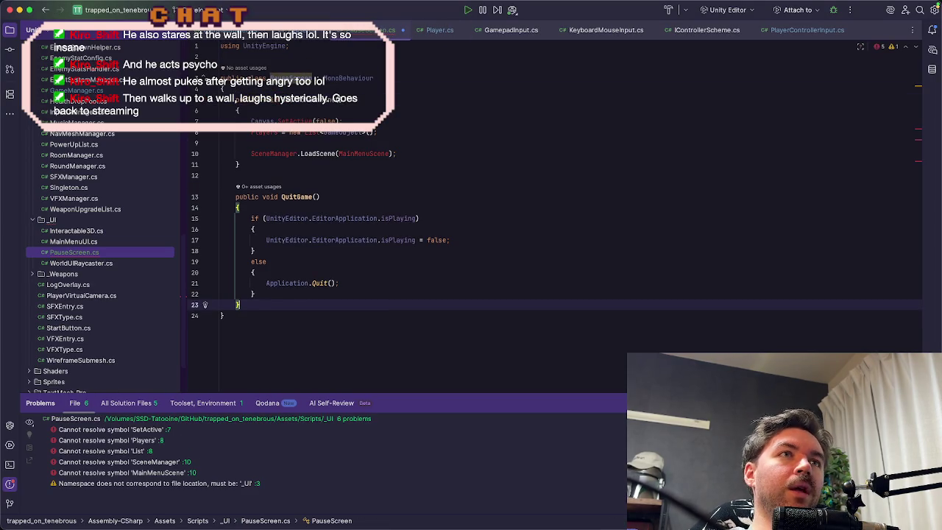
{"action": "left_click", "coordinate": [295, 121]}
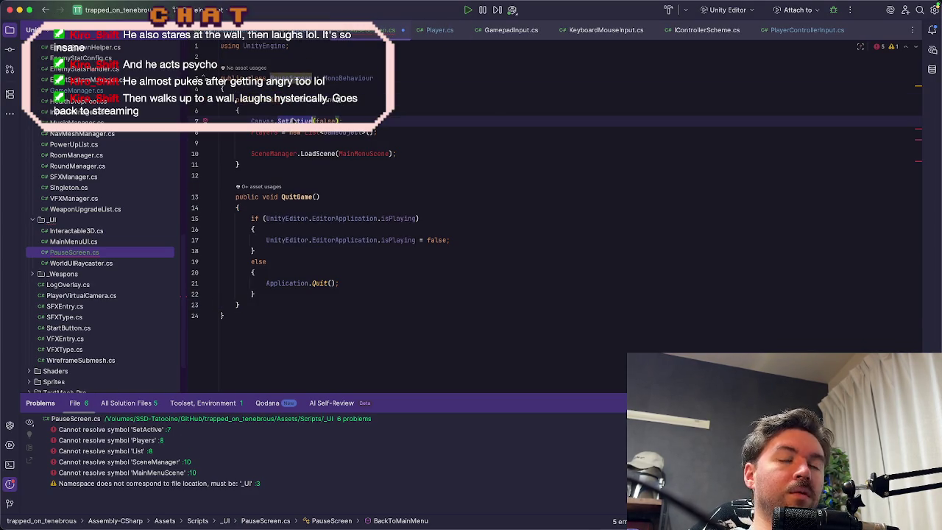
{"action": "left_click", "coordinate": [278, 110]}
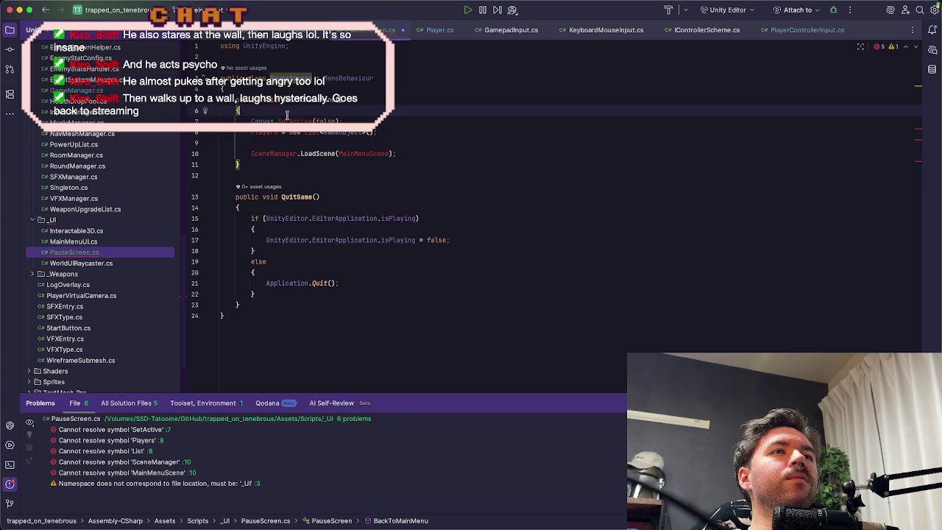
{"action": "left_click", "coordinate": [372, 119]}
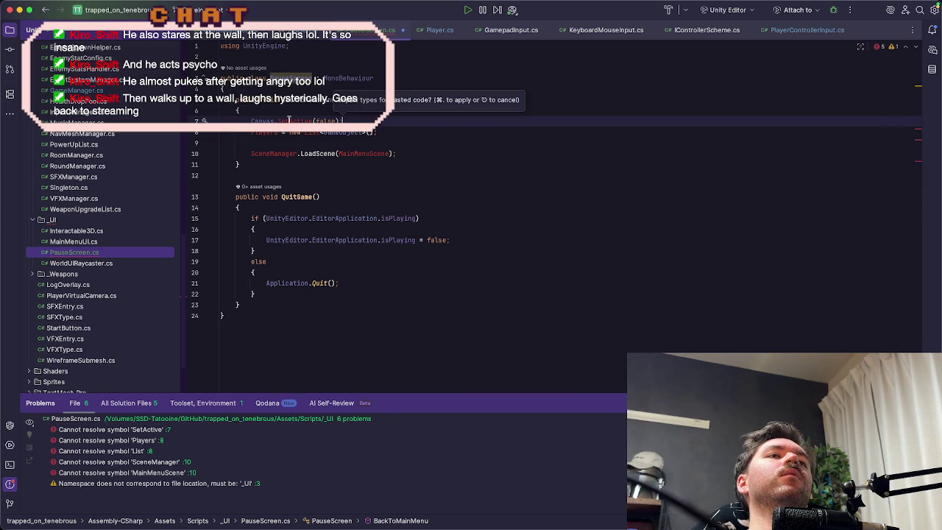
{"action": "left_click", "coordinate": [288, 121]}
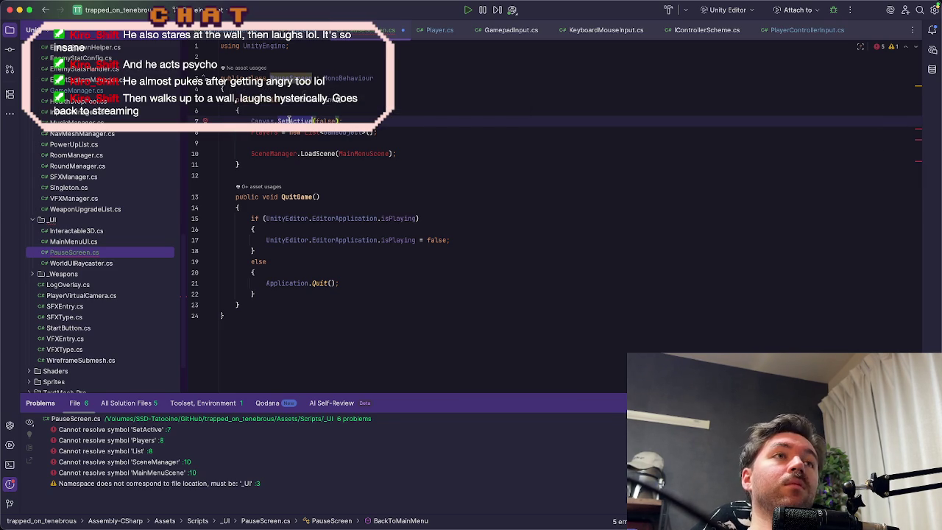
{"action": "key", "text": "super+period"}
Step: Select the old BackToMainMenu body, lines 9–12, for replacement
{"action": "left_click", "coordinate": [403, 128]}
{"action": "left_click", "coordinate": [273, 154]}
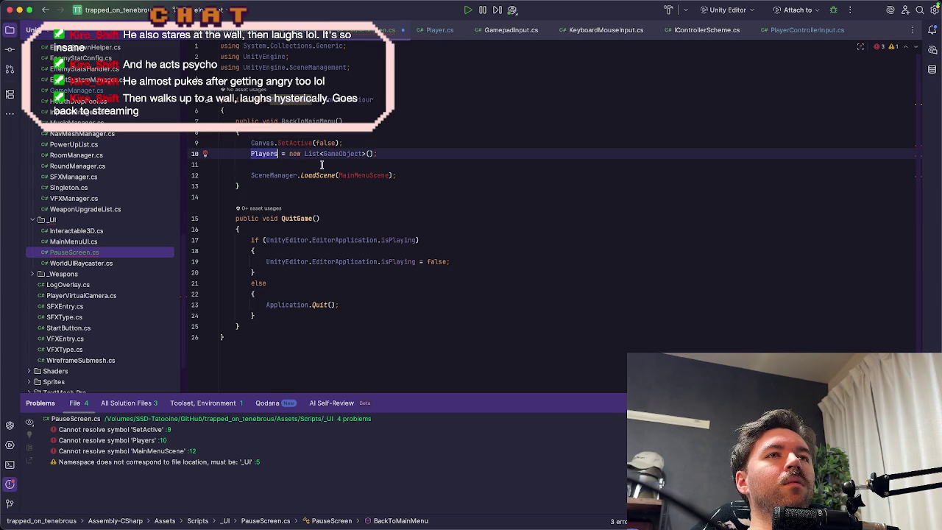
{"action": "left_click", "coordinate": [375, 175]}
{"action": "left_click", "coordinate": [449, 167]}
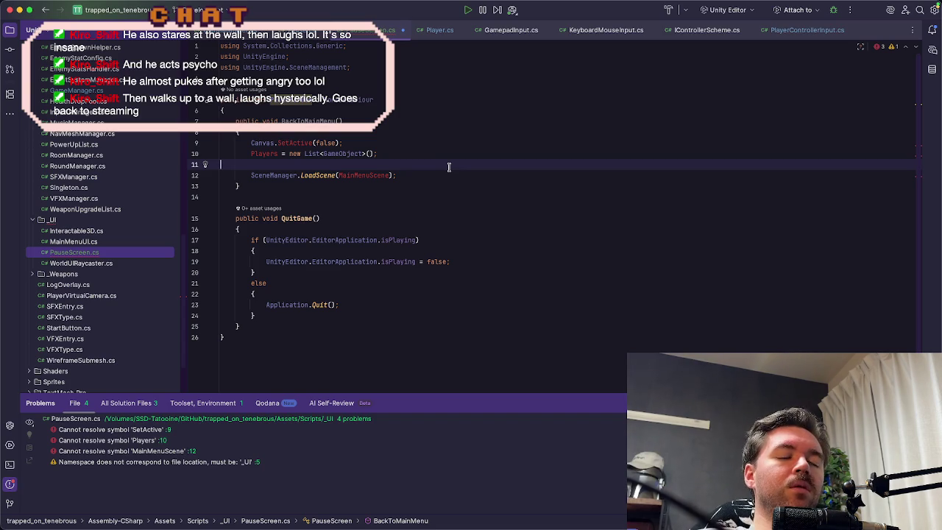
{"action": "left_click", "coordinate": [389, 119]}
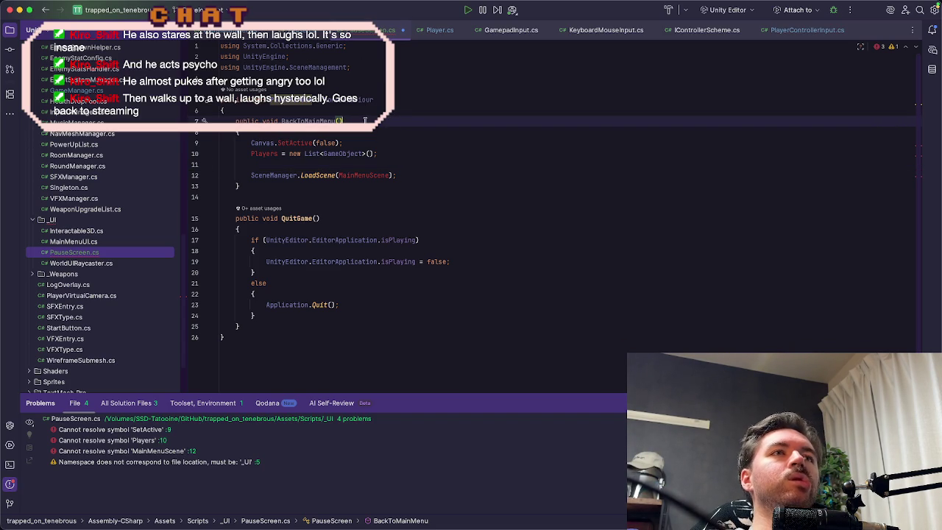
{"action": "mouse_move", "coordinate": [250, 142]}
{"action": "left_mouse_down"}
{"action": "mouse_move", "coordinate": [388, 156]}
{"action": "mouse_move", "coordinate": [418, 171]}
{"action": "left_mouse_up"}
Step: Make BackToMainMenu call GameManager.I.BackToMainMenu(); and delete QuitGame's if/else block
{"action": "type", "text": "Gam"}
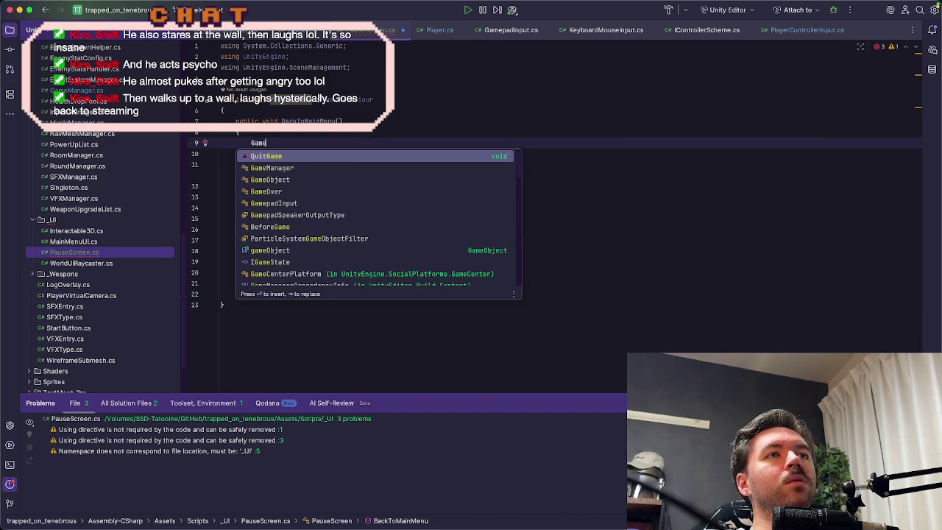
{"action": "type", "text": "e"}
{"action": "key", "text": "Return"}
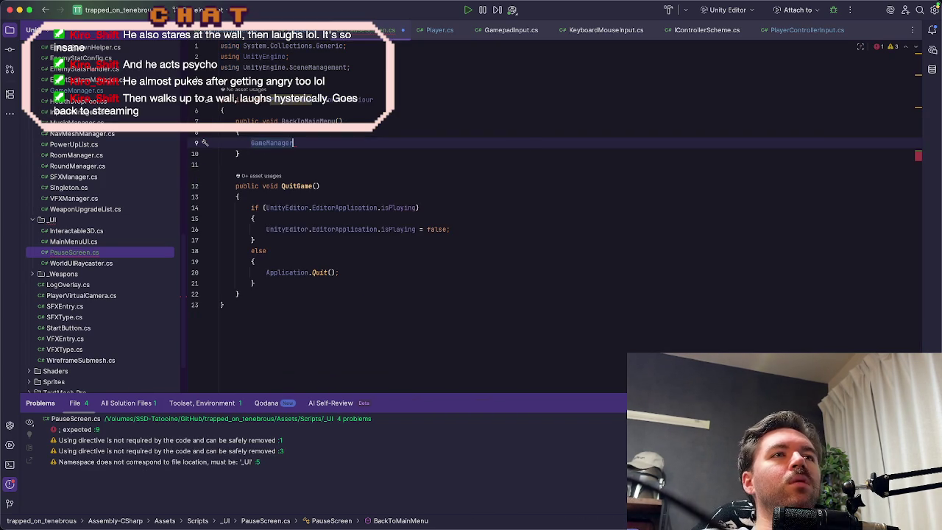
{"action": "type", "text": ".I.Back"}
{"action": "key", "text": "Return"}
{"action": "type", "text": ";"}
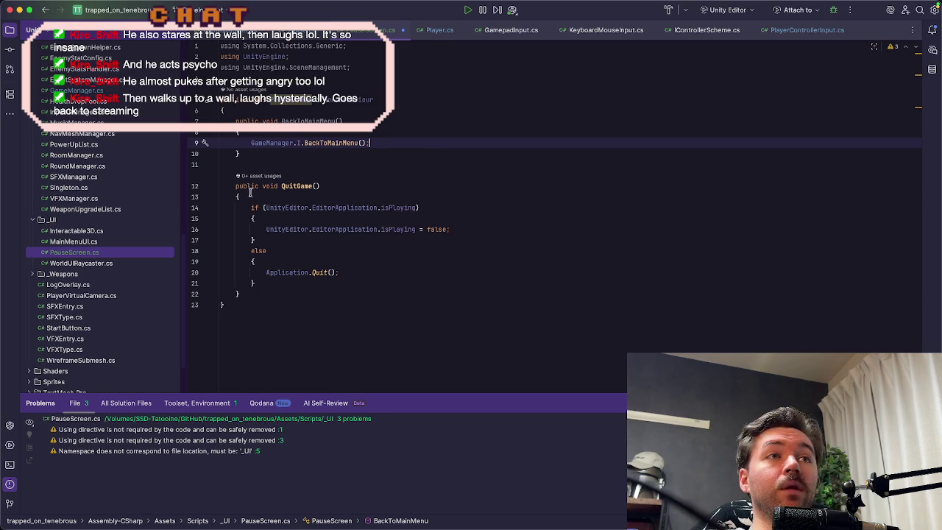
{"action": "mouse_move", "coordinate": [251, 204]}
{"action": "left_mouse_down"}
{"action": "mouse_move", "coordinate": [322, 248]}
{"action": "mouse_move", "coordinate": [437, 283]}
{"action": "left_mouse_up"}
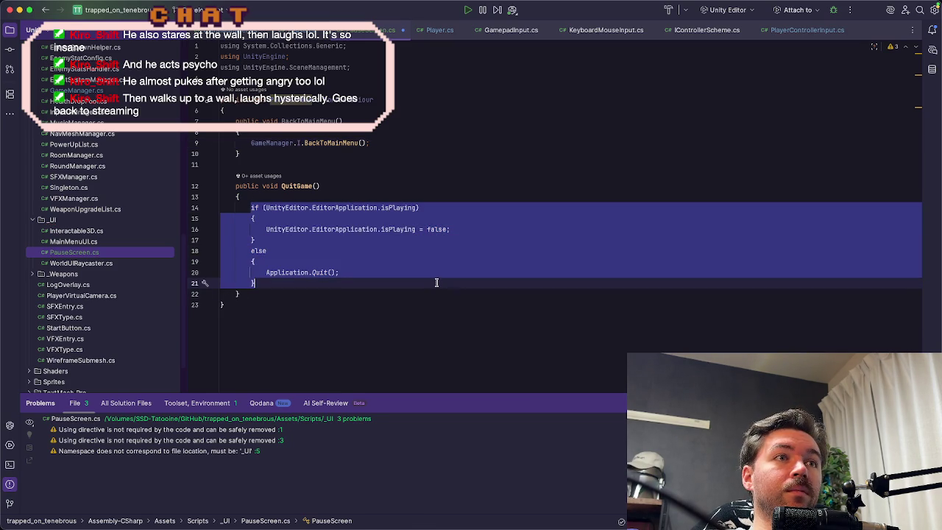
{"action": "key", "text": "BackSpace"}
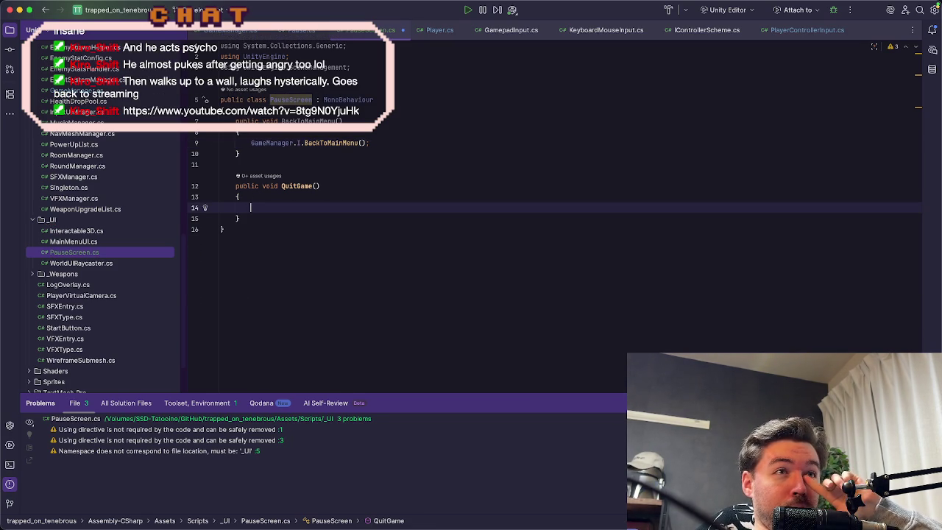
Step: Fill QuitGame with the GameManager.I.QuitGame() call via completion
{"action": "type", "text": "game"}
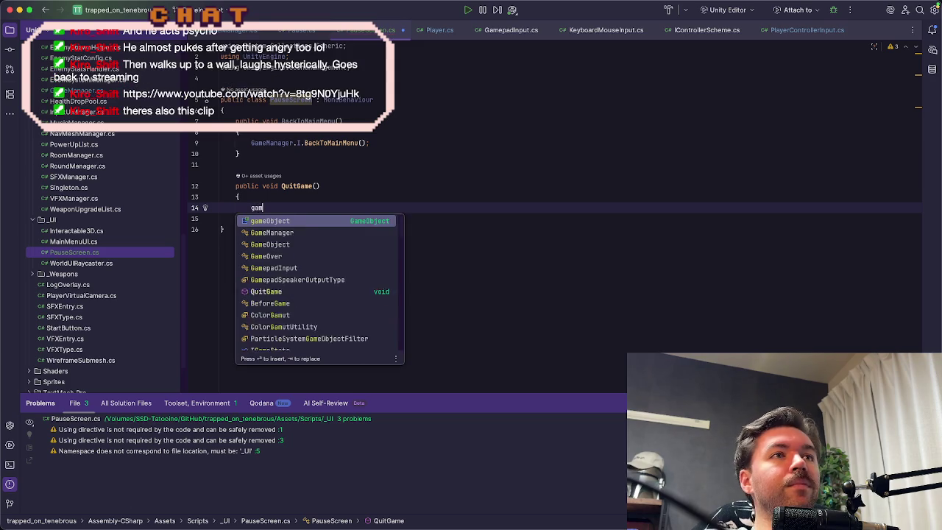
{"action": "key", "text": "Down"}
{"action": "key", "text": "Down"}
{"action": "key", "text": "Return"}
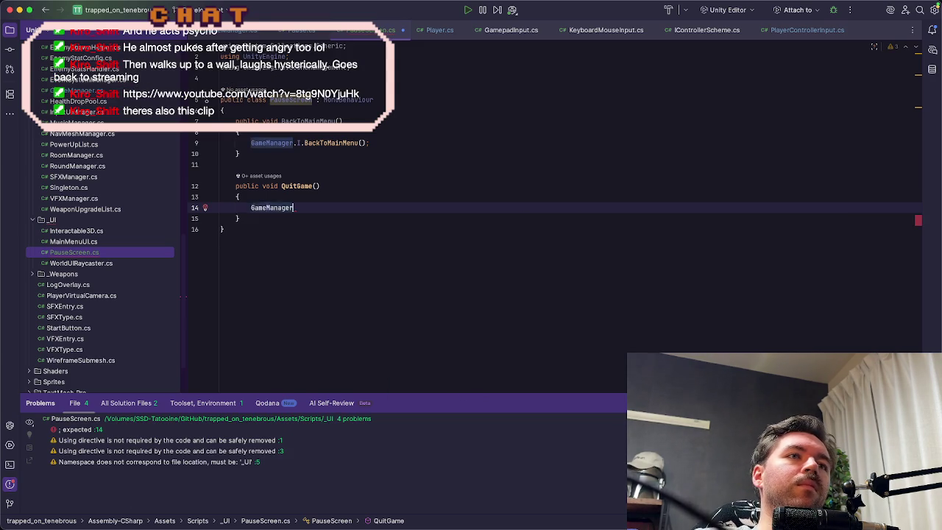
{"action": "key", "text": "Tab"}
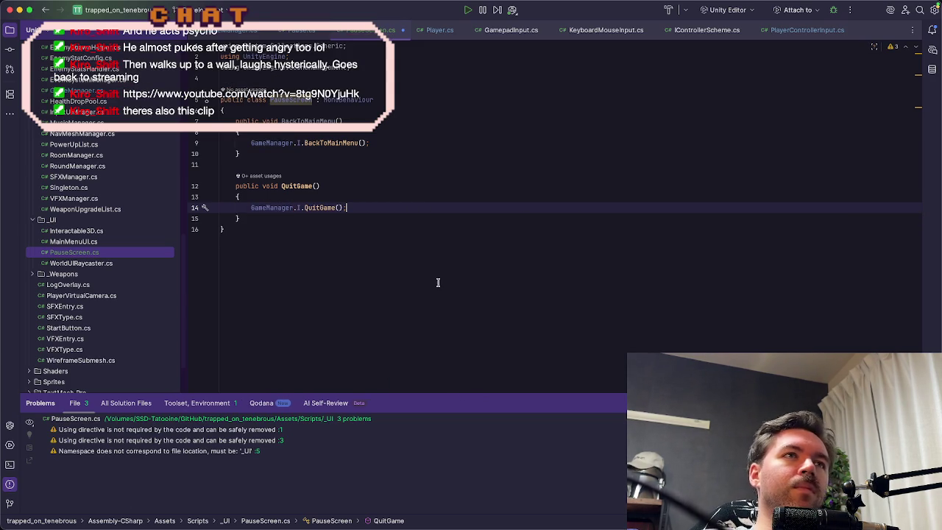
Step: Delete the unused using directives at the top of PauseScreen.cs
{"action": "left_click", "coordinate": [327, 186]}
{"action": "key", "text": "Down"}
{"action": "key", "text": "Down"}
{"action": "key", "text": "Down"}
{"action": "left_click", "coordinate": [303, 122]}
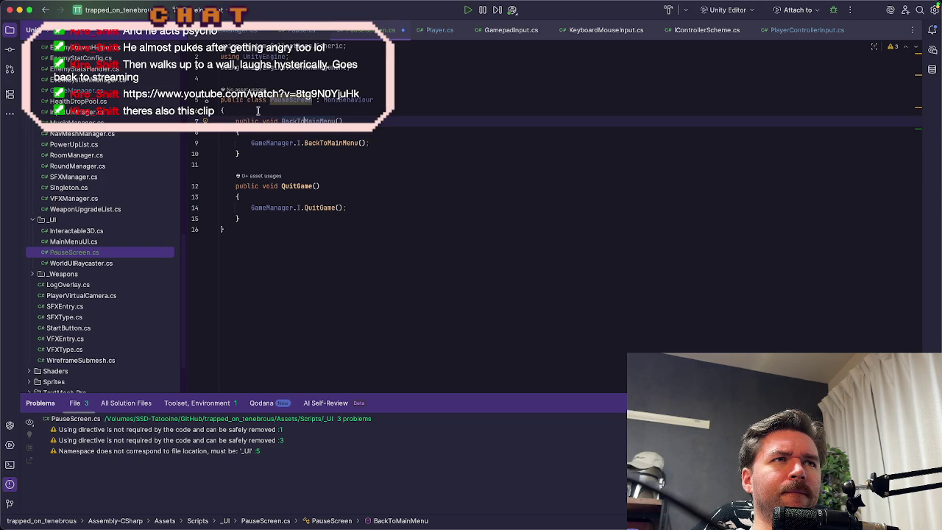
{"action": "left_click", "coordinate": [237, 78]}
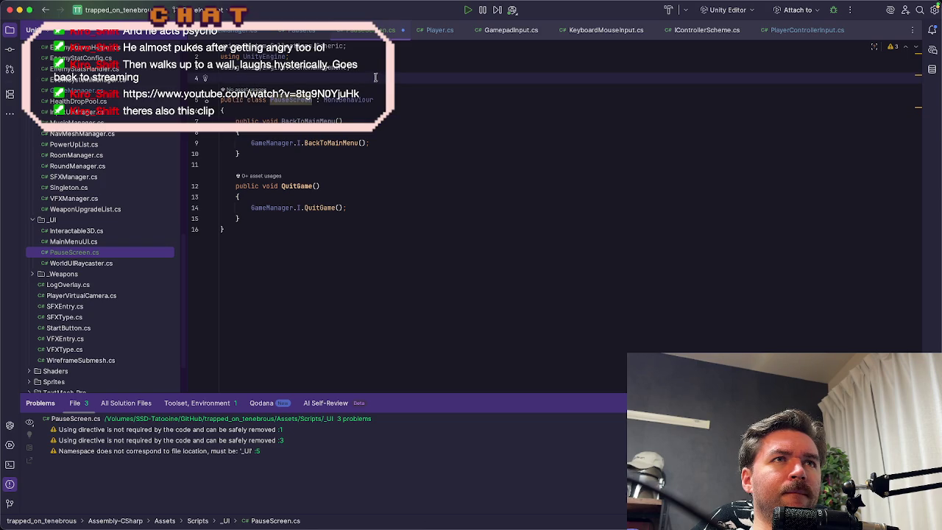
{"action": "left_click_drag", "start_coordinate": [376, 78], "coordinate": [379, 58]}
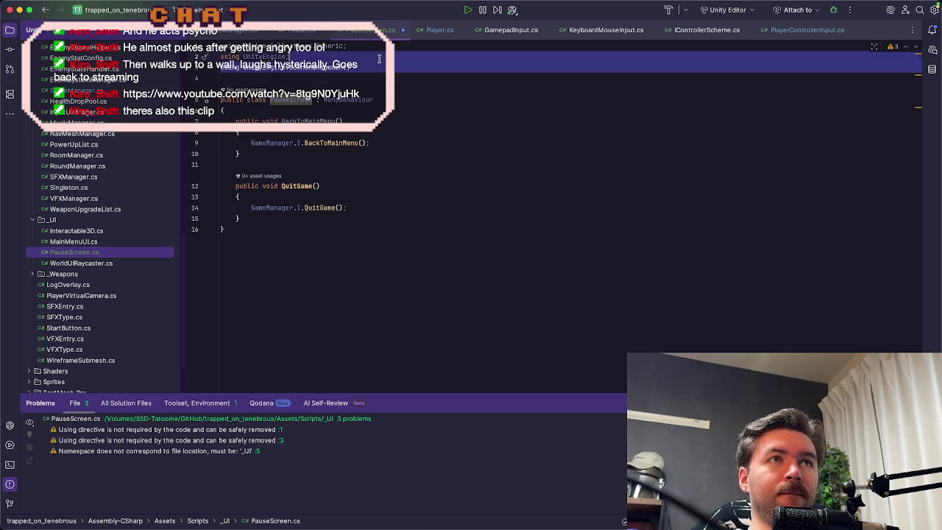
{"action": "key", "text": "BackSpace"}
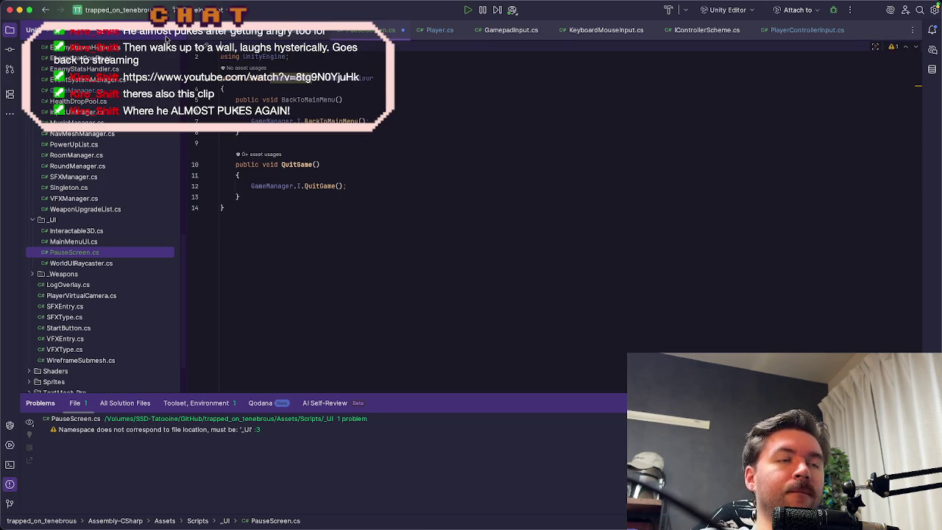
{"action": "left_click", "coordinate": [446, 128]}
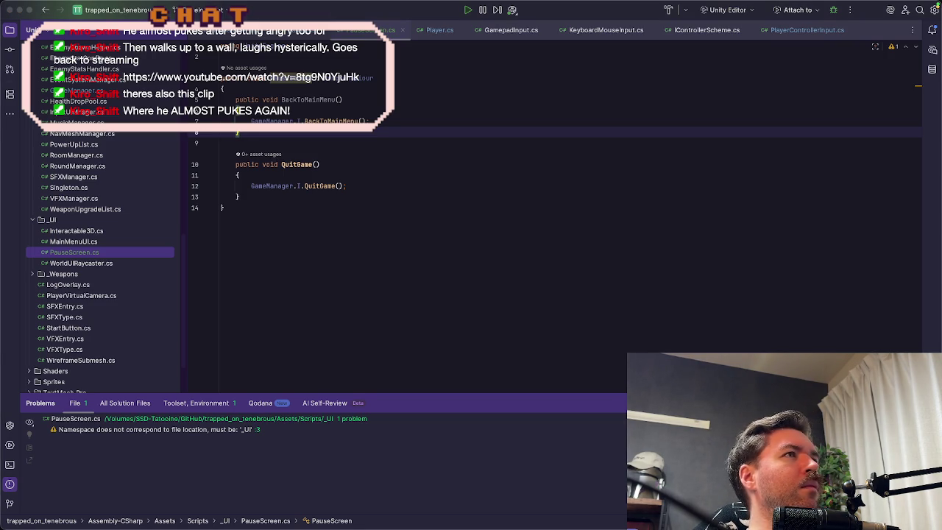
Step: Switch to the YouTube clip playing in Chrome
{"action": "key", "text": "super+Tab"}
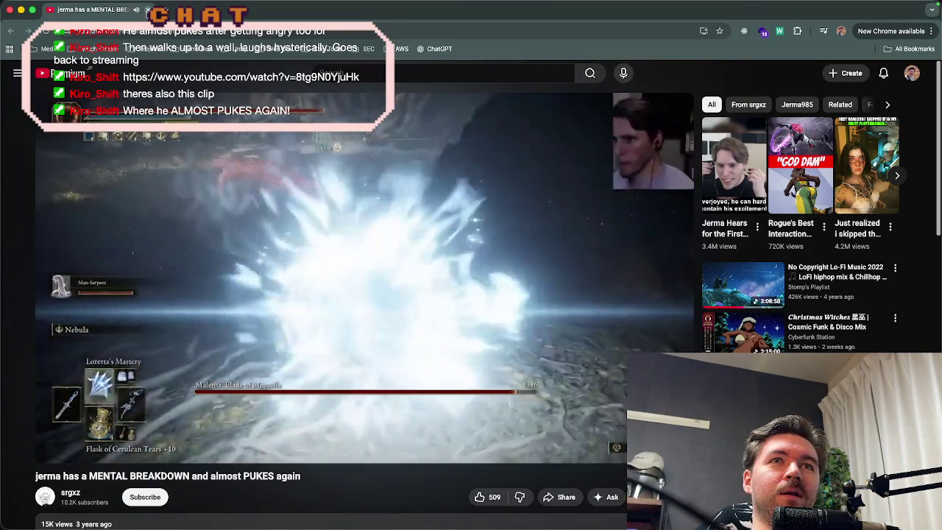
Step: After watching the clip, go back to PauseScreen.cs in Rider
{"action": "key", "text": "super+Tab"}
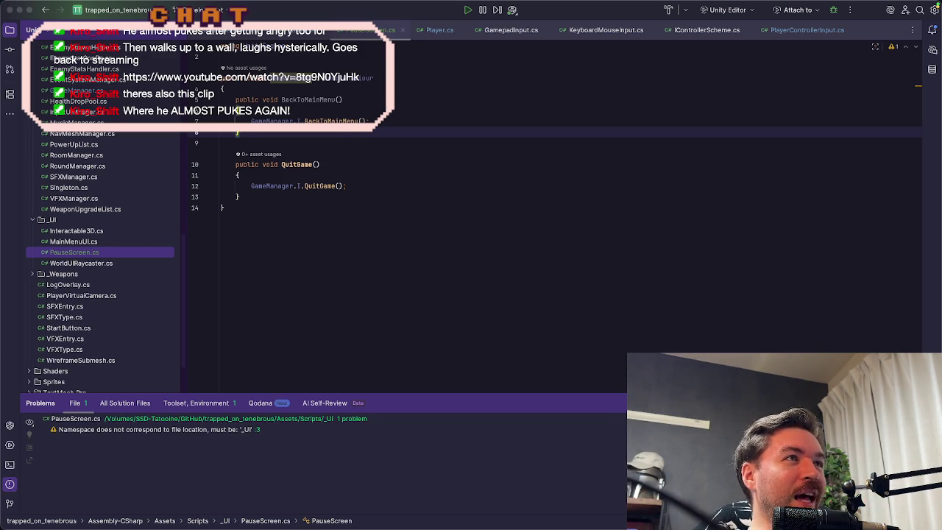
Step: Leave the caret at the end of the PauseScreen class and switch to the Unity Editor
{"action": "left_click", "coordinate": [406, 258]}
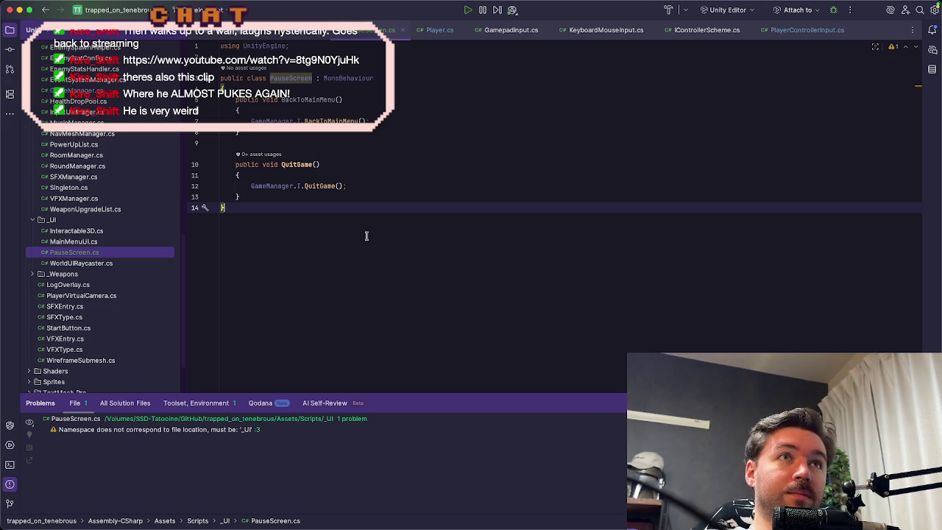
{"action": "key", "text": "super+Tab"}
{"action": "key", "text": "super+Tab"}
{"action": "key", "text": "super+Tab"}
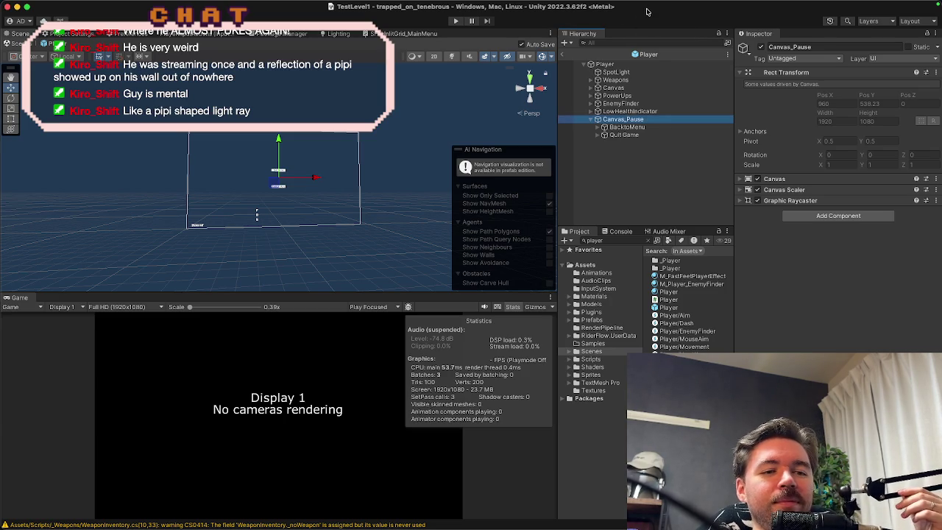
{"action": "left_click", "coordinate": [590, 64]}
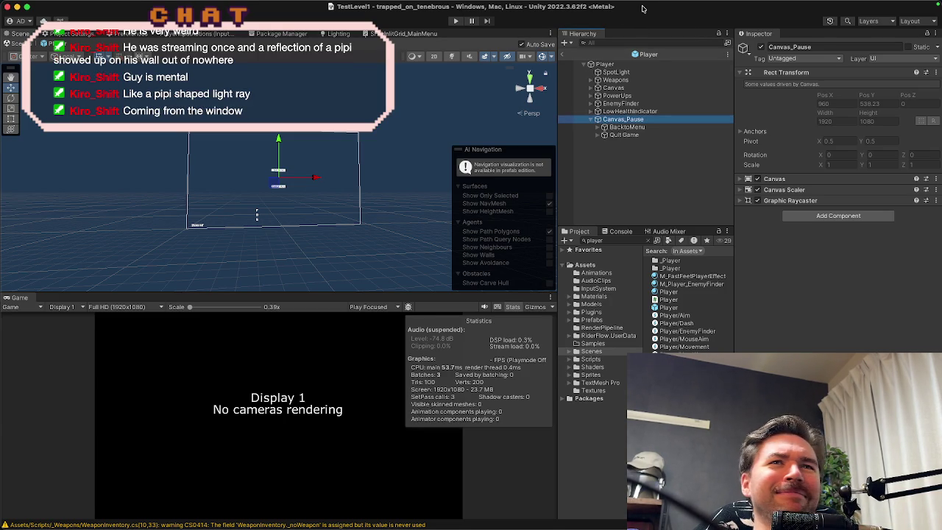
{"action": "left_click", "coordinate": [647, 128]}
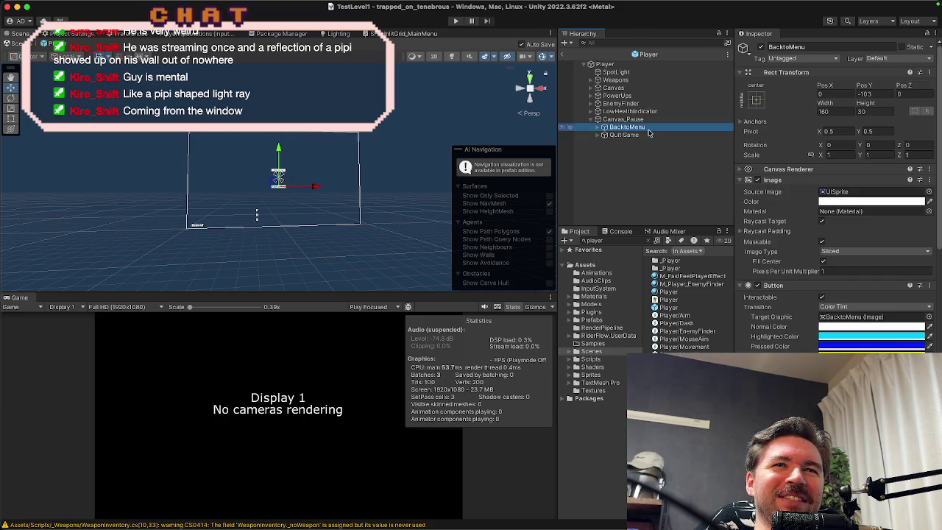
{"action": "left_click", "coordinate": [651, 120]}
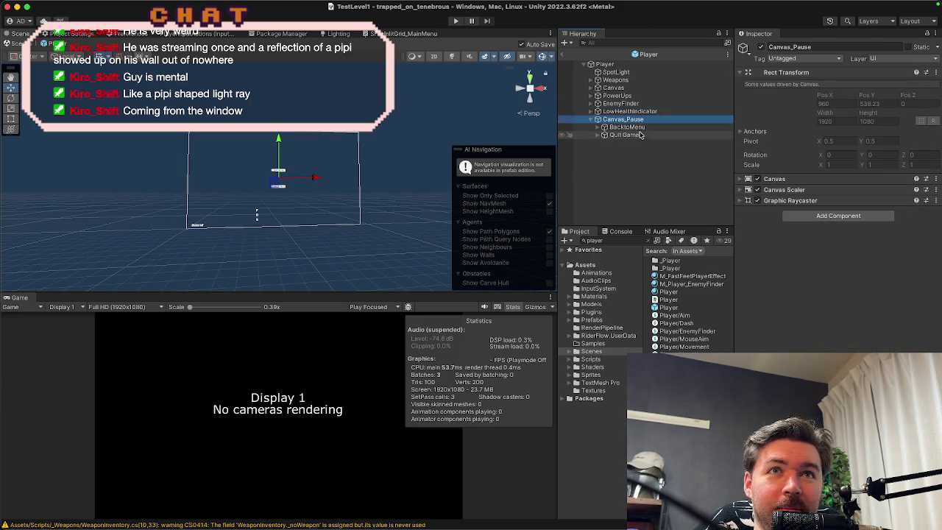
{"action": "left_click", "coordinate": [641, 128]}
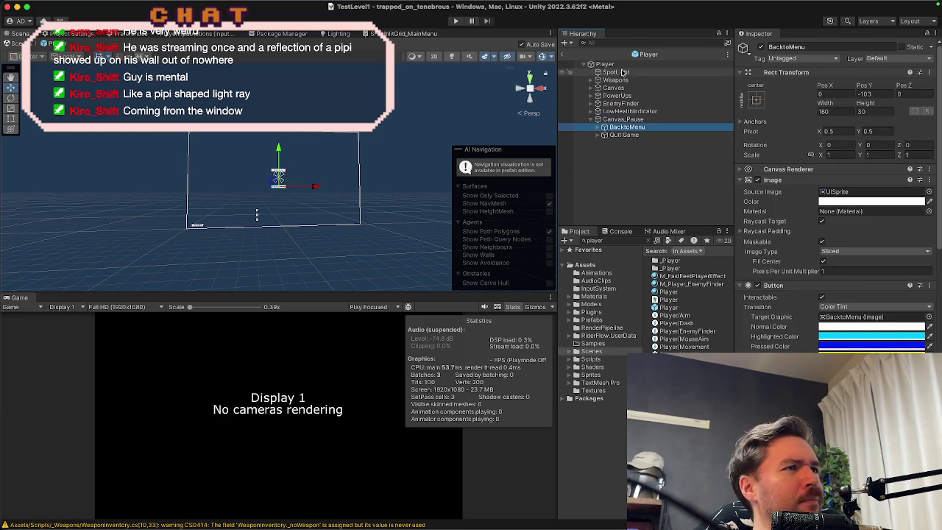
{"action": "left_click", "coordinate": [629, 119]}
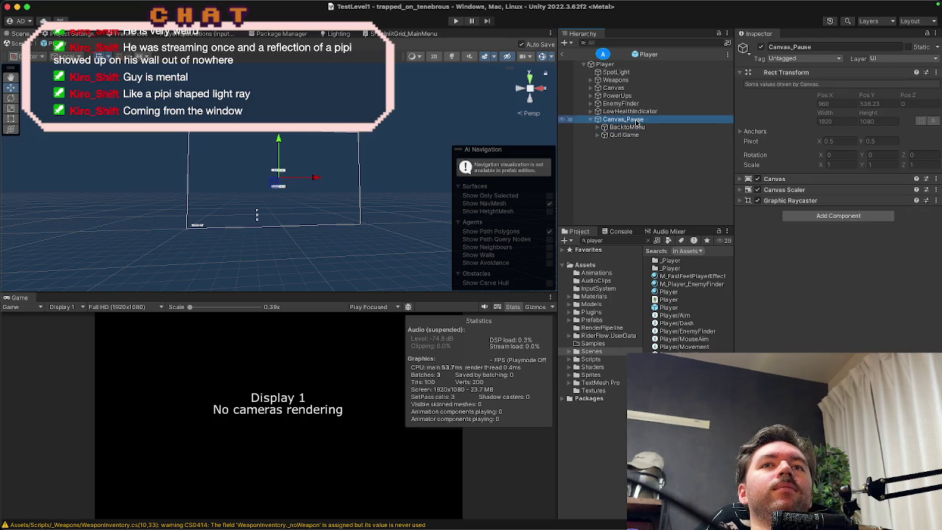
{"action": "left_click", "coordinate": [801, 216]}
{"action": "type", "text": "sour"}
{"action": "type", "text": "pause"}
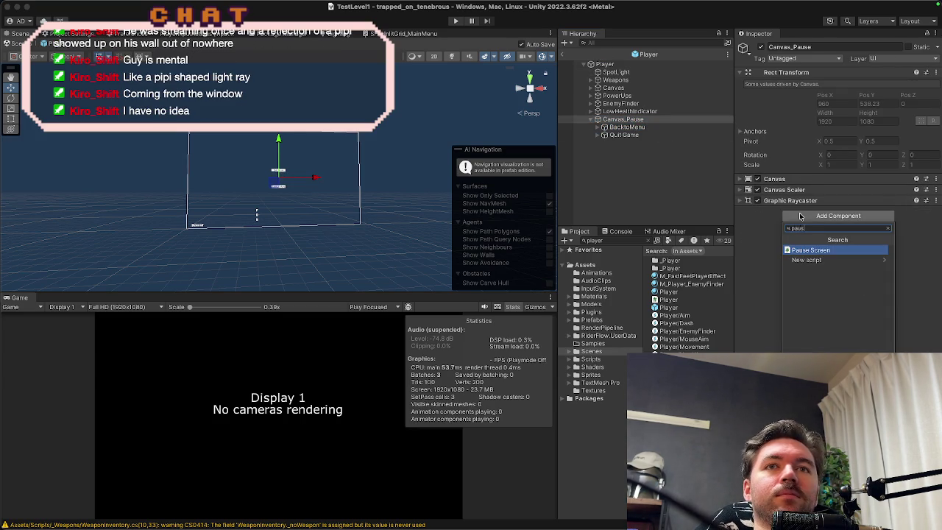
Step: Add the Pause Screen script to Canvas_Pause and make it BacktoMenu's On Click target
{"action": "key", "text": "Return"}
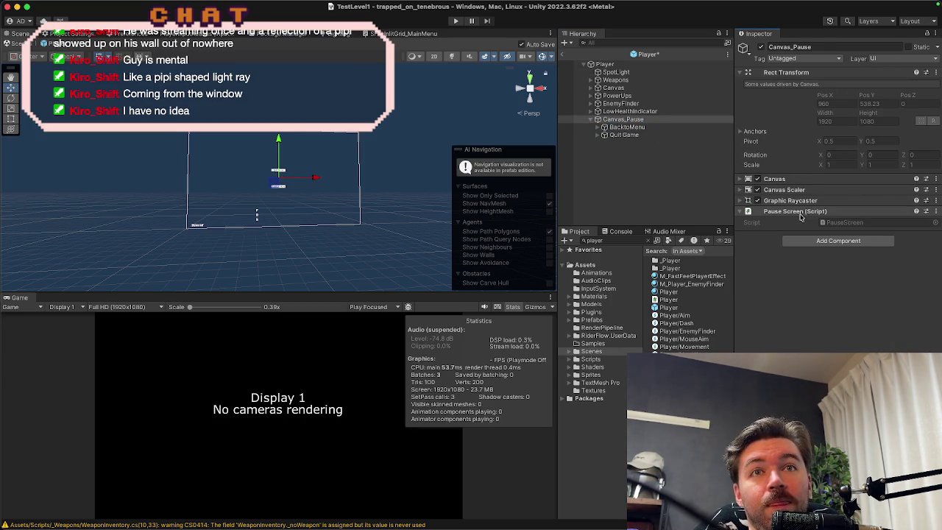
{"action": "left_click", "coordinate": [653, 128]}
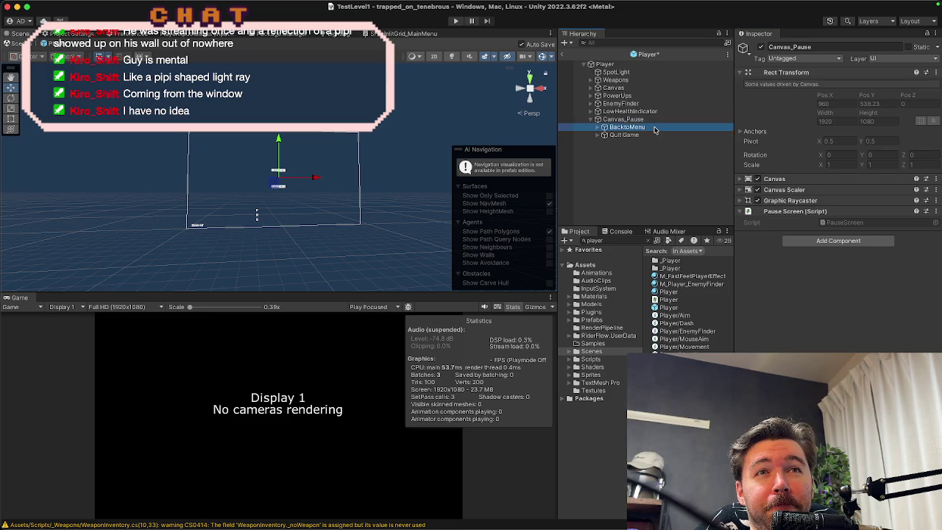
{"action": "scroll", "coordinate": [802, 223], "scroll_direction": "down", "scroll_amount": 5}
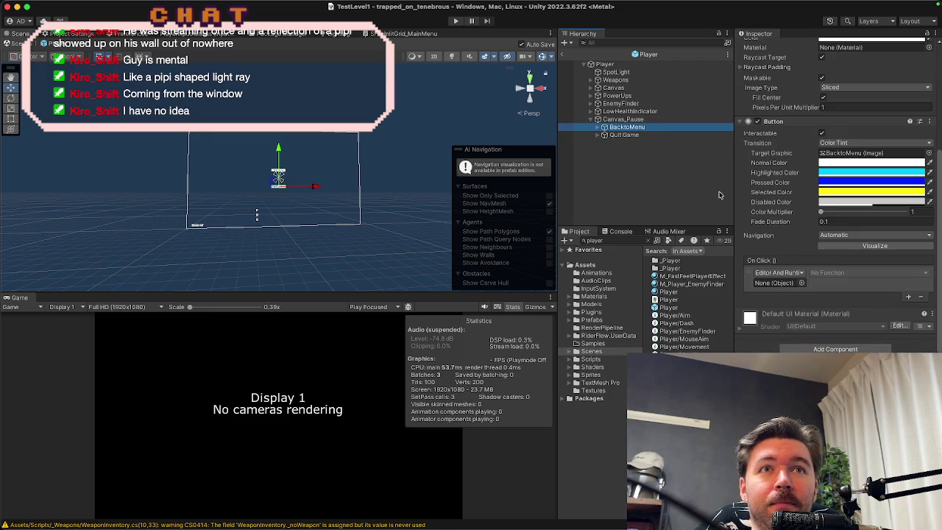
{"action": "mouse_move", "coordinate": [633, 119]}
{"action": "left_mouse_down"}
{"action": "mouse_move", "coordinate": [651, 124]}
{"action": "mouse_move", "coordinate": [772, 276]}
{"action": "left_mouse_up"}
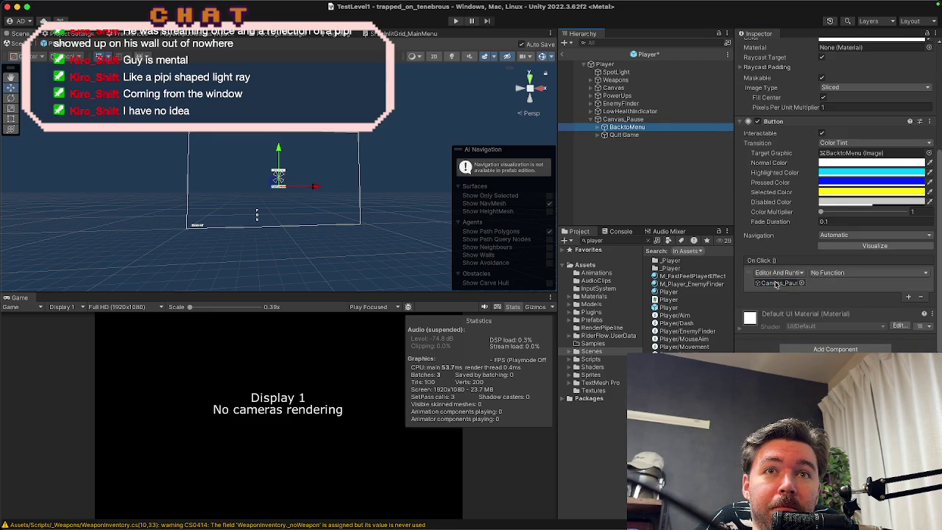
{"action": "left_click", "coordinate": [829, 273]}
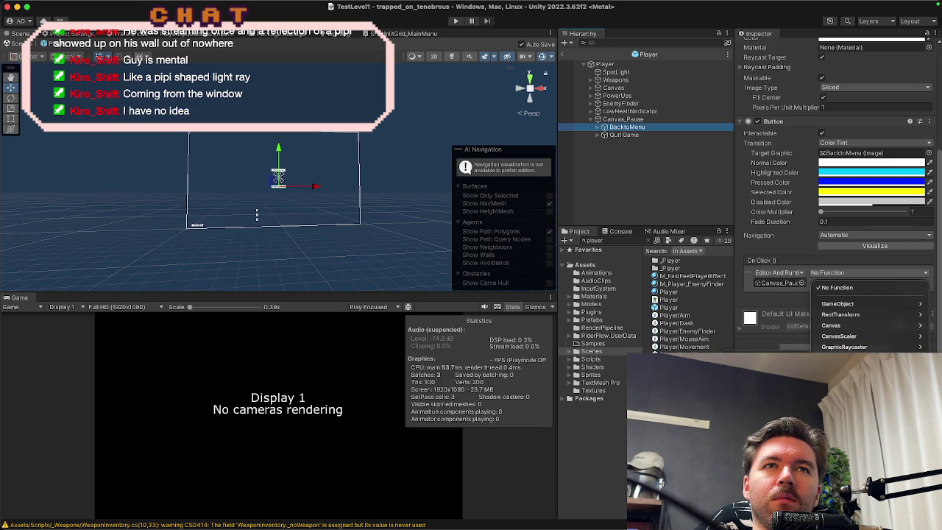
{"action": "key", "text": "Escape"}
{"action": "left_click", "coordinate": [624, 135]}
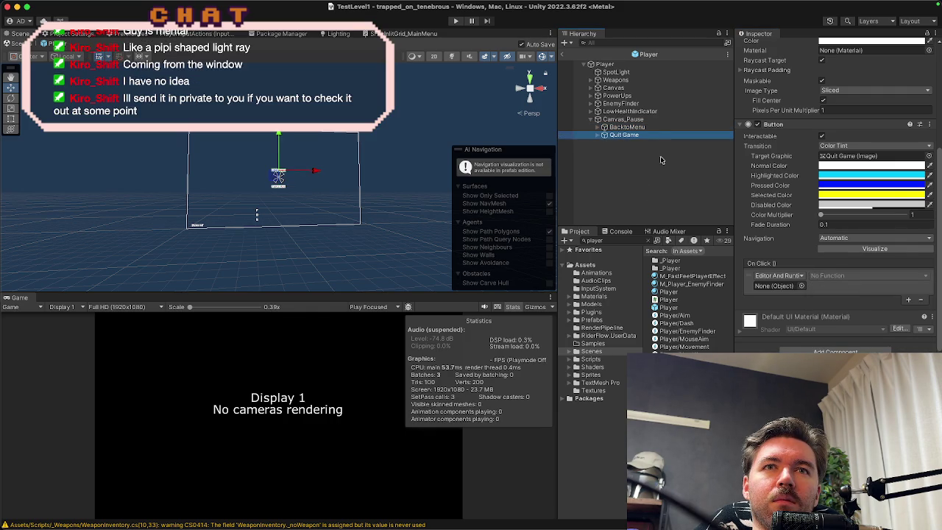
Step: Make Quit Game's On Click call PauseScreen.QuitGame on Canvas_Pause
{"action": "mouse_move", "coordinate": [622, 119]}
{"action": "left_mouse_down"}
{"action": "mouse_move", "coordinate": [662, 122]}
{"action": "mouse_move", "coordinate": [778, 285]}
{"action": "left_mouse_up"}
{"action": "left_click", "coordinate": [831, 275]}
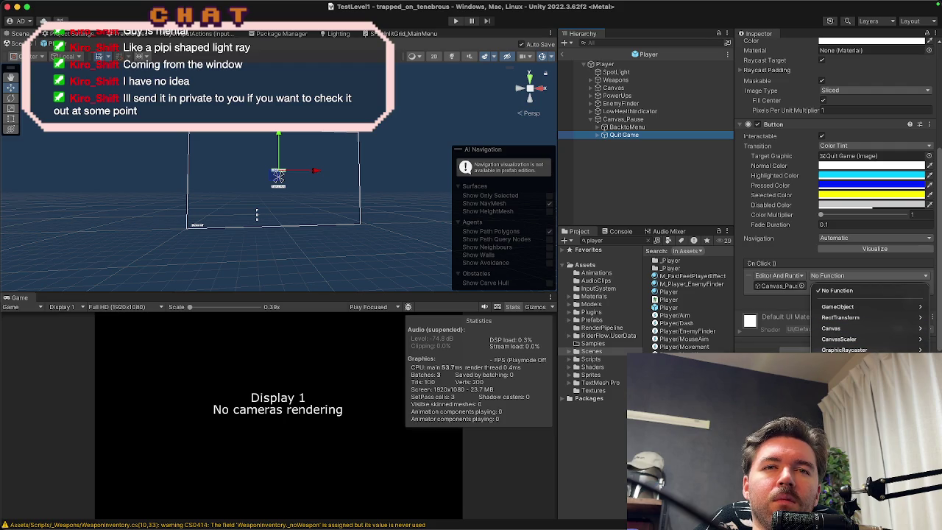
{"action": "left_click", "coordinate": [750, 346]}
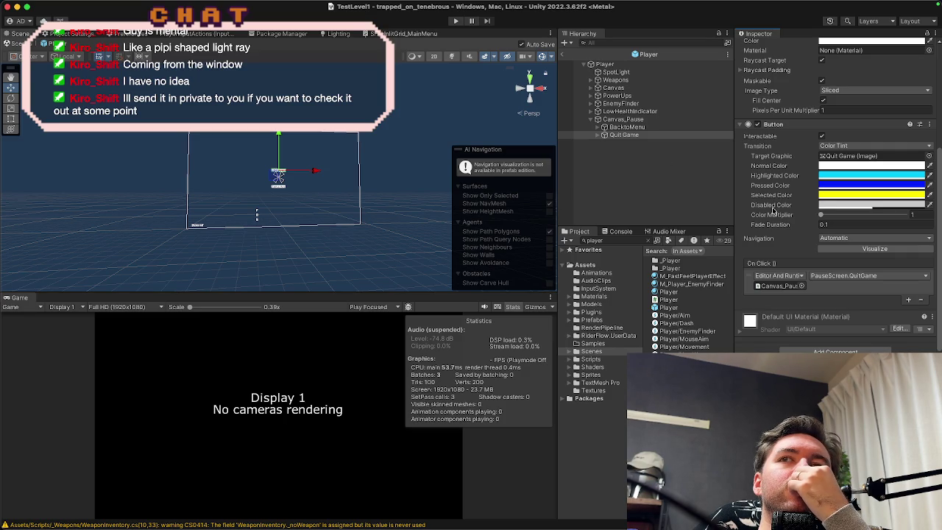
Step: Deactivate Canvas_Pause so the pause menu starts hidden
{"action": "mouse_move", "coordinate": [581, 526]}
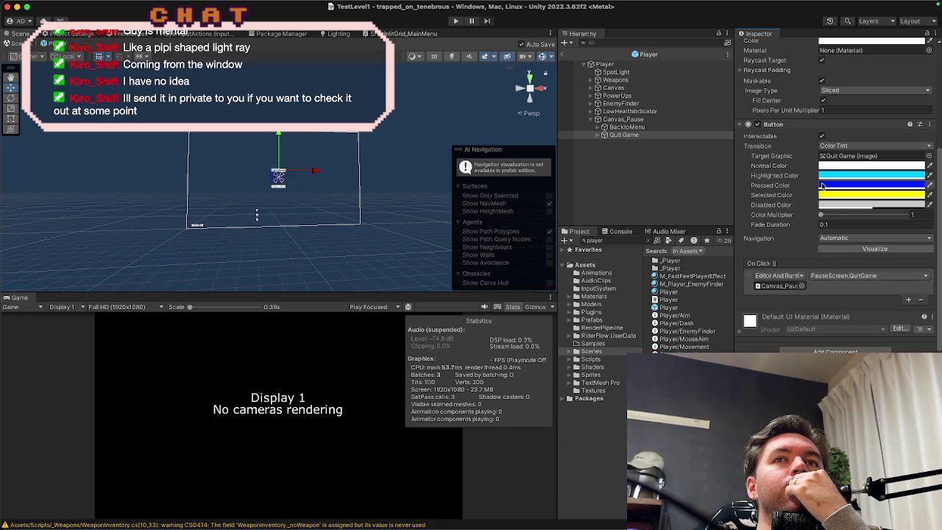
{"action": "left_click", "coordinate": [642, 119]}
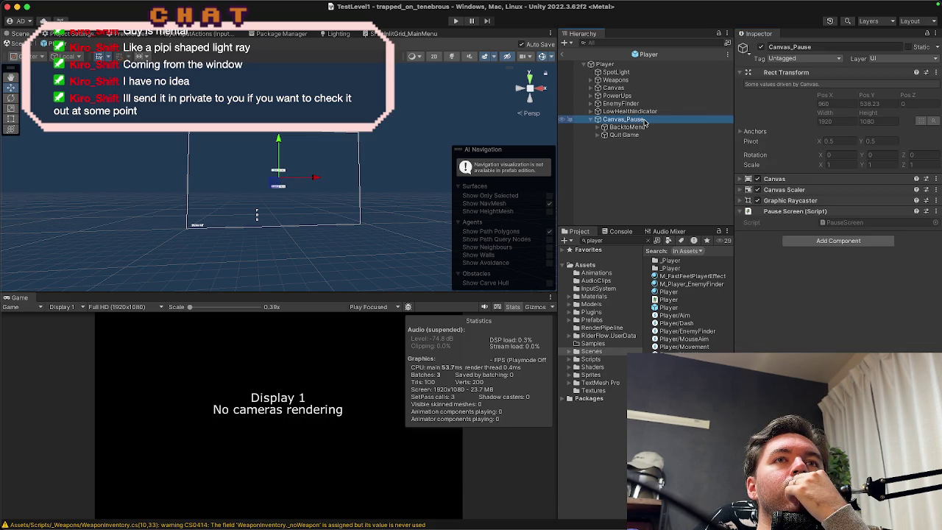
{"action": "left_click", "coordinate": [760, 49]}
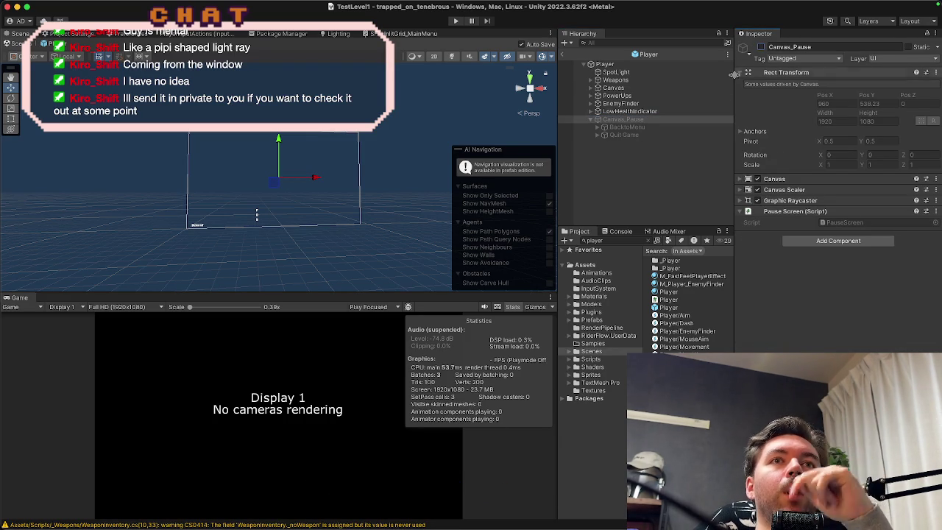
Step: On Player, collapse the Player, Player UI, Capsule Collider and Cinemachine Impulse Source components
{"action": "left_click", "coordinate": [620, 66]}
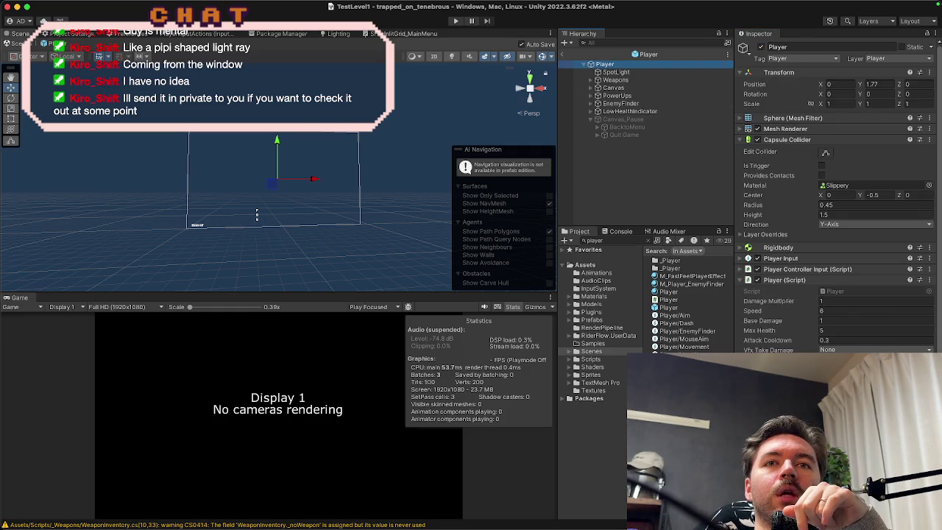
{"action": "scroll", "coordinate": [843, 297], "scroll_direction": "down", "scroll_amount": 3}
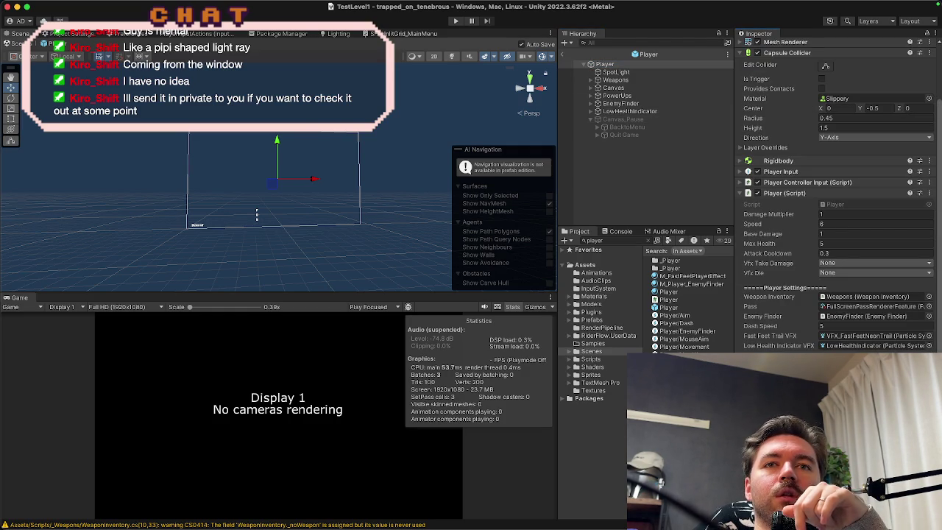
{"action": "scroll", "coordinate": [839, 192], "scroll_direction": "down", "scroll_amount": 4}
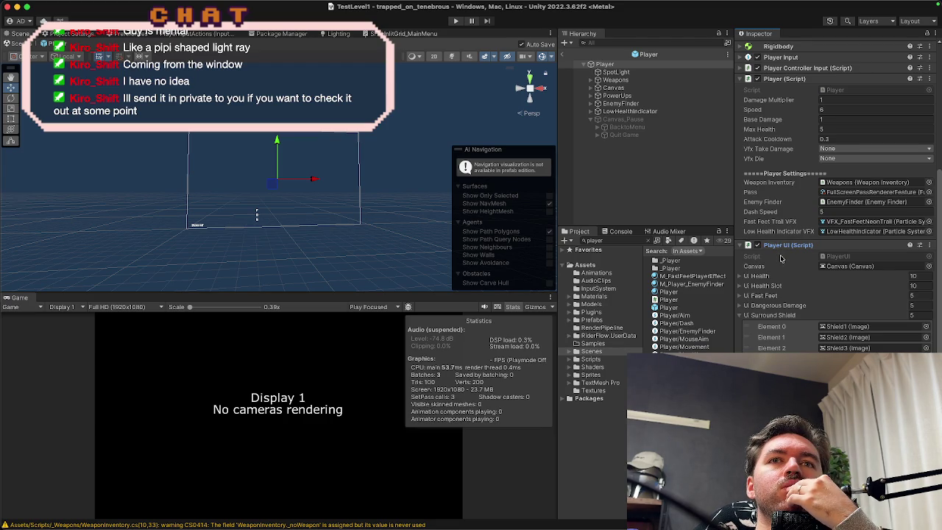
{"action": "scroll", "coordinate": [782, 258], "scroll_direction": "down", "scroll_amount": 3}
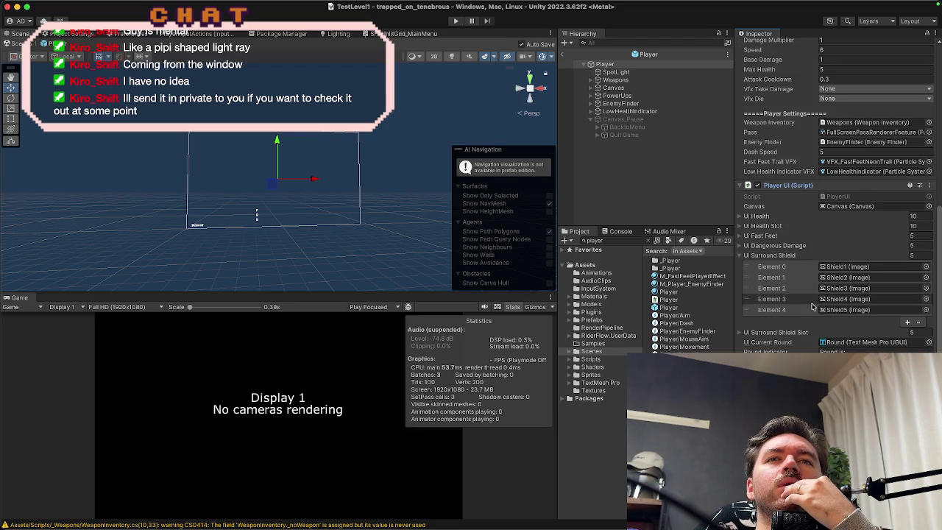
{"action": "scroll", "coordinate": [813, 305], "scroll_direction": "up", "scroll_amount": 4}
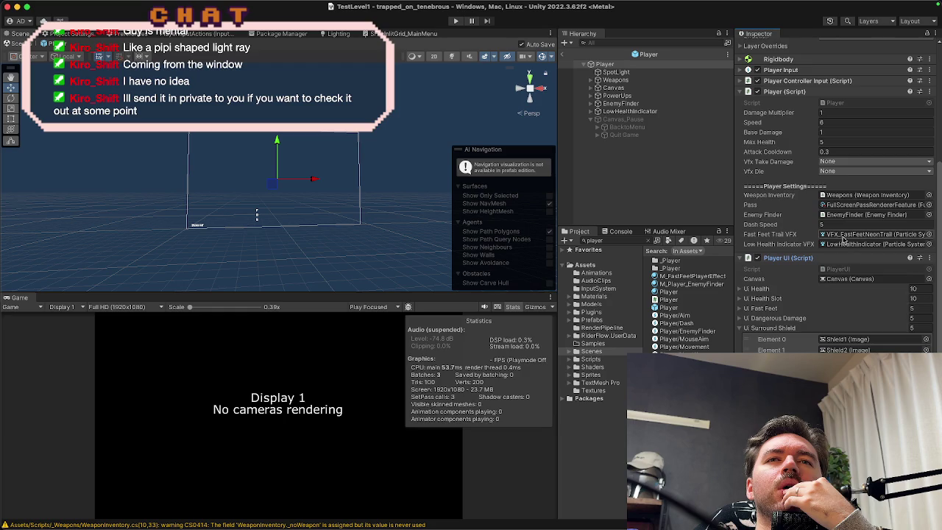
{"action": "scroll", "coordinate": [817, 242], "scroll_direction": "up", "scroll_amount": 3}
{"action": "left_click", "coordinate": [791, 150]}
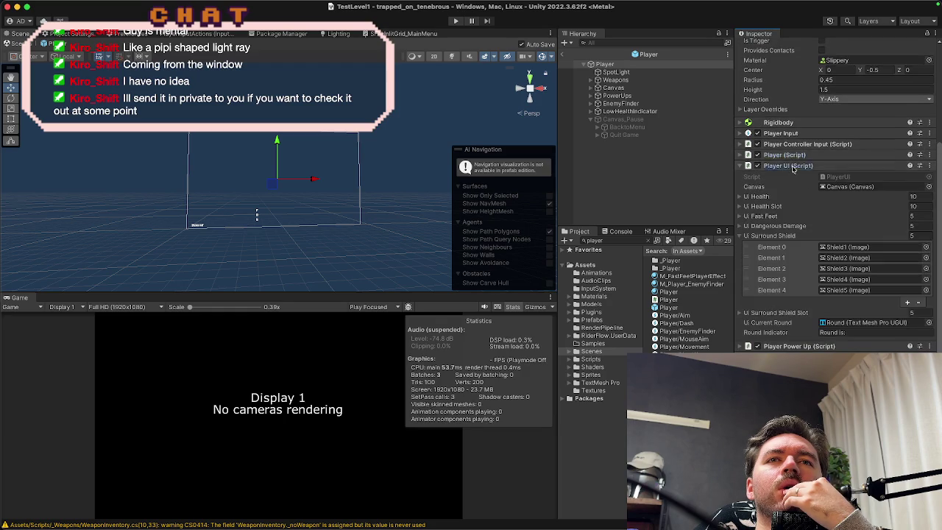
{"action": "left_click", "coordinate": [793, 162]}
{"action": "left_click", "coordinate": [792, 140]}
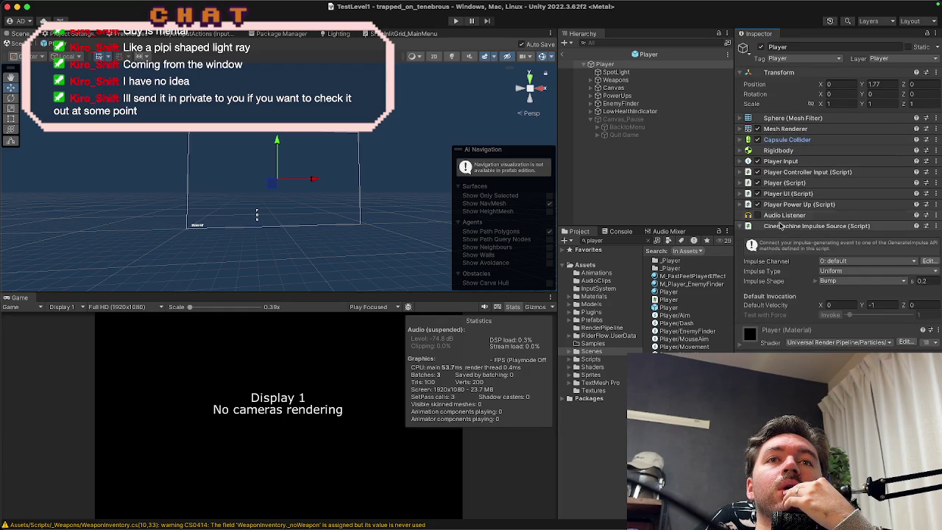
{"action": "left_click", "coordinate": [783, 228]}
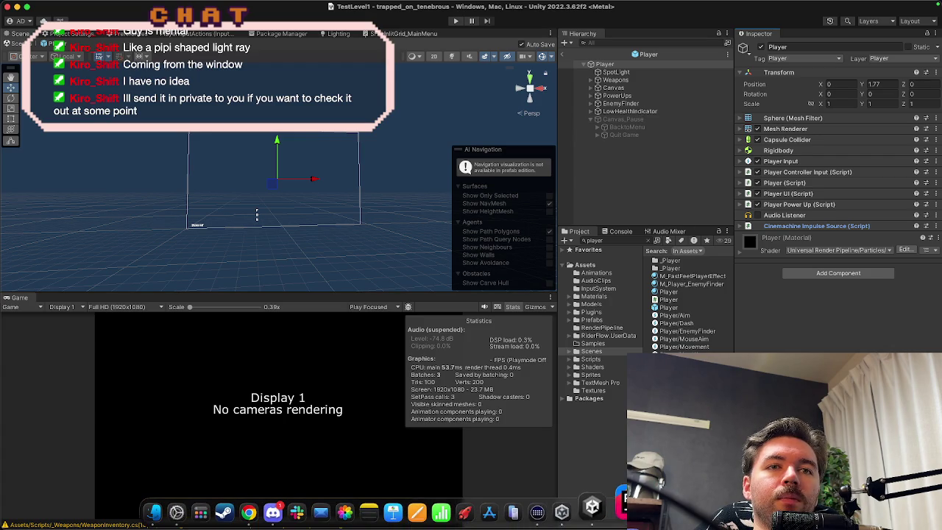
{"action": "left_click", "coordinate": [614, 503]}
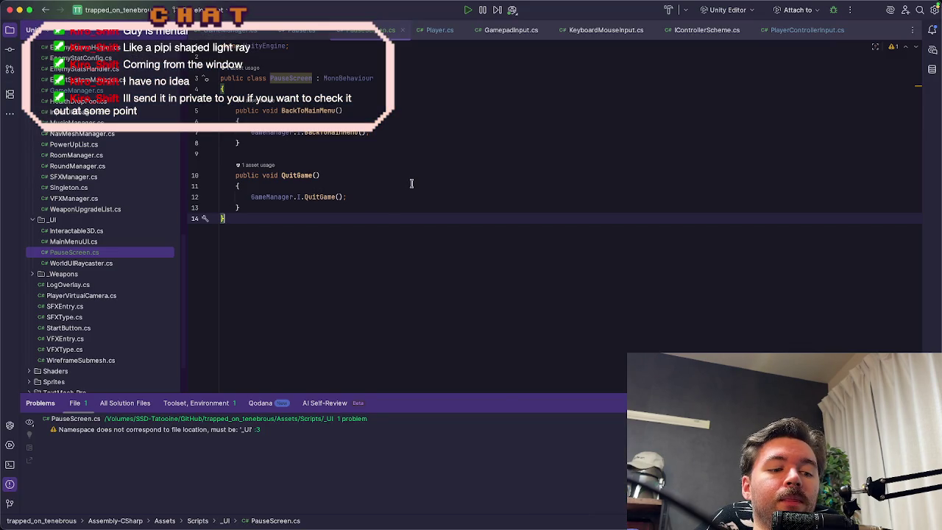
Step: Search everywhere for 'pause' and scan results like Pause.cs and PauseScreen
{"action": "key", "text": "shift"}
{"action": "key", "text": "shift"}
{"action": "type", "text": "pause"}
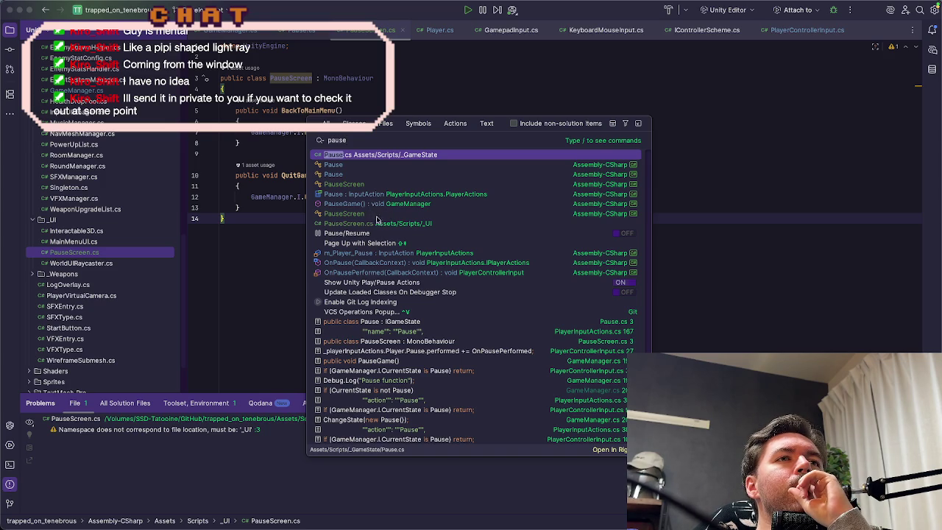
{"action": "scroll", "coordinate": [381, 223], "scroll_direction": "down", "scroll_amount": 3}
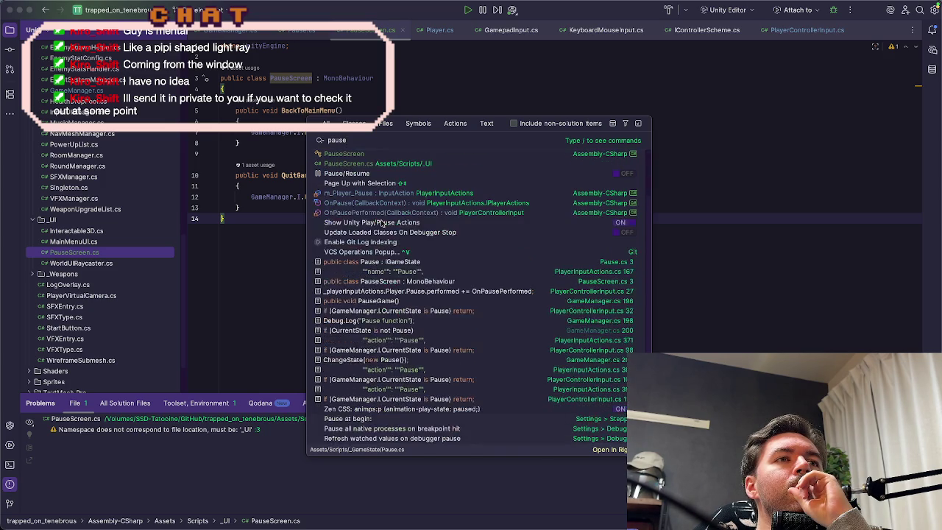
{"action": "scroll", "coordinate": [382, 223], "scroll_direction": "down", "scroll_amount": 2}
{"action": "scroll", "coordinate": [382, 223], "scroll_direction": "up", "scroll_amount": 5}
{"action": "scroll", "coordinate": [381, 225], "scroll_direction": "down", "scroll_amount": 5}
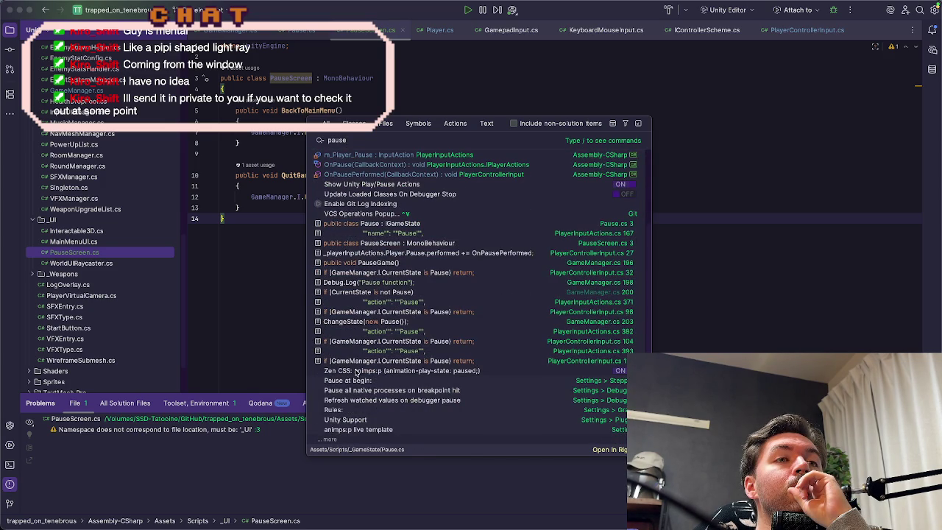
{"action": "scroll", "coordinate": [356, 372], "scroll_direction": "up", "scroll_amount": 5}
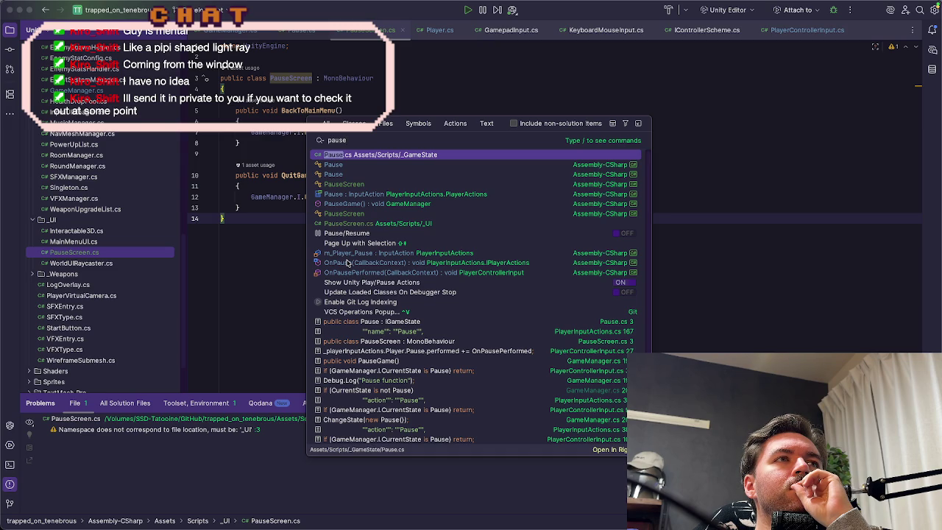
Step: Open Player.cs and follow the _playerUI field through to the PlayerUI class in PlayerUI.cs
{"action": "left_click", "coordinate": [438, 30]}
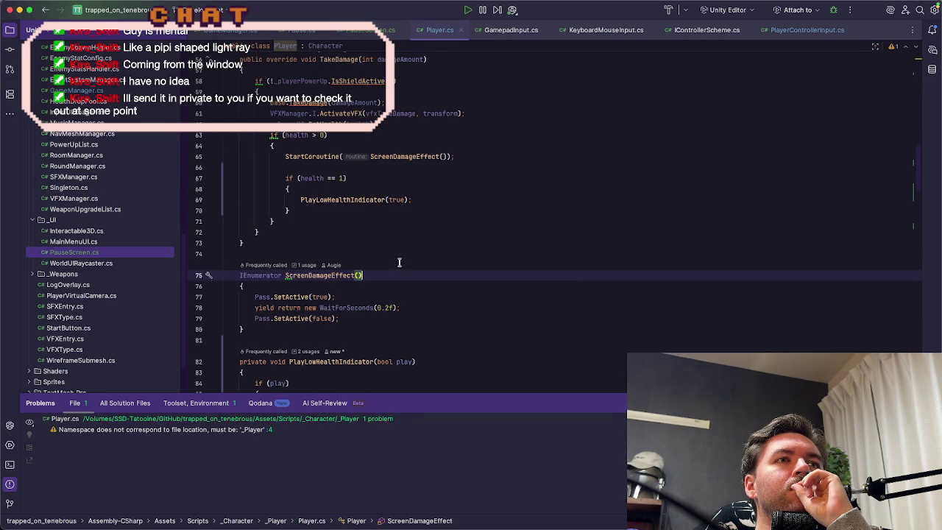
{"action": "scroll", "coordinate": [480, 272], "scroll_direction": "down", "scroll_amount": 2}
{"action": "scroll", "coordinate": [480, 271], "scroll_direction": "down", "scroll_amount": 10}
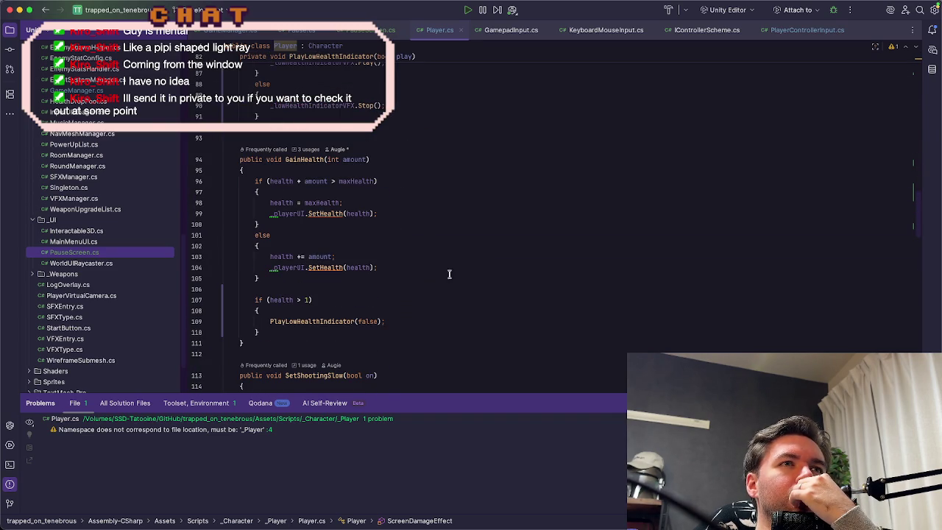
{"action": "mouse_move", "coordinate": [289, 266]}
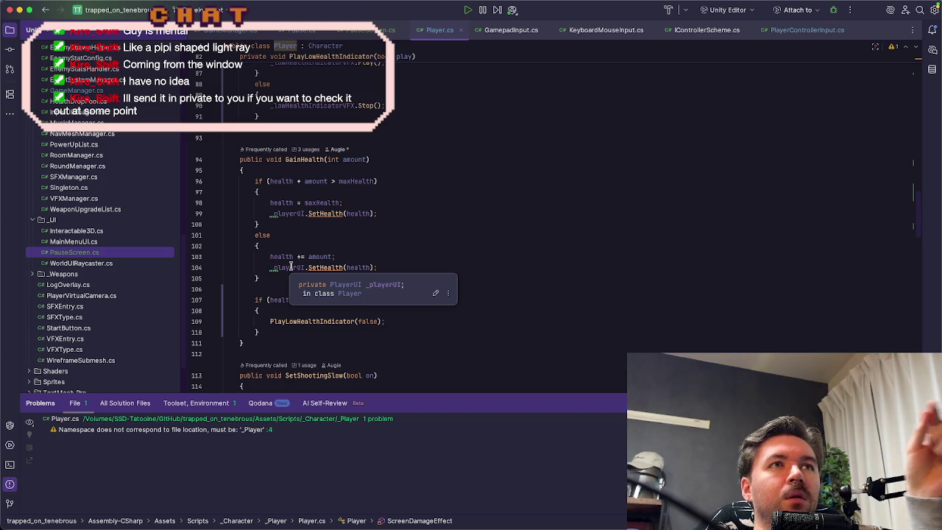
{"action": "left_click", "coordinate": [291, 268], "text": "super"}
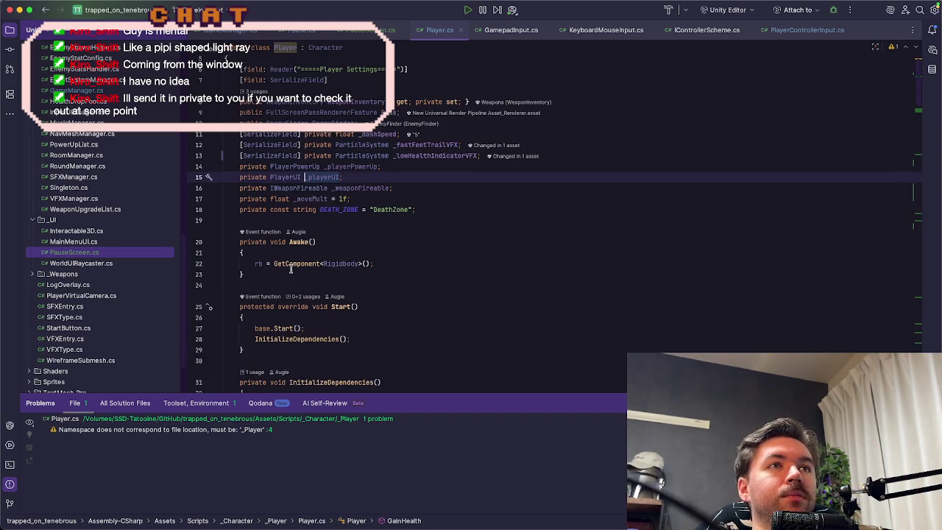
{"action": "left_click", "coordinate": [279, 179], "text": "super"}
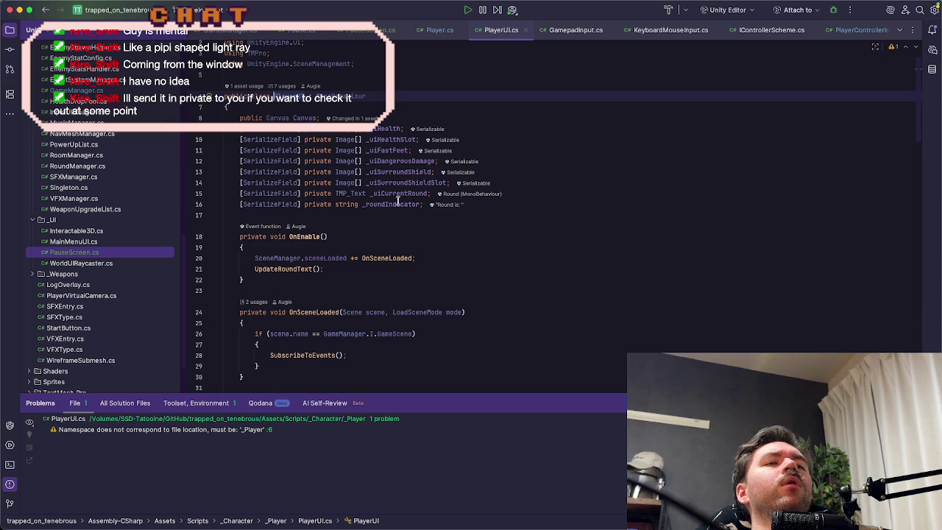
Step: Duplicate the string _roundIndicator field and change the copy's type to GameObject
{"action": "left_click", "coordinate": [552, 204]}
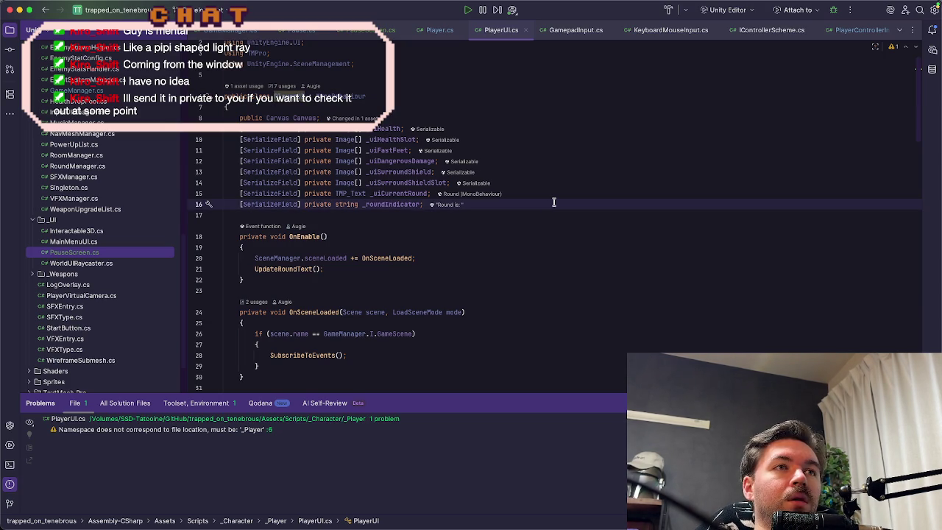
{"action": "key", "text": "super+d"}
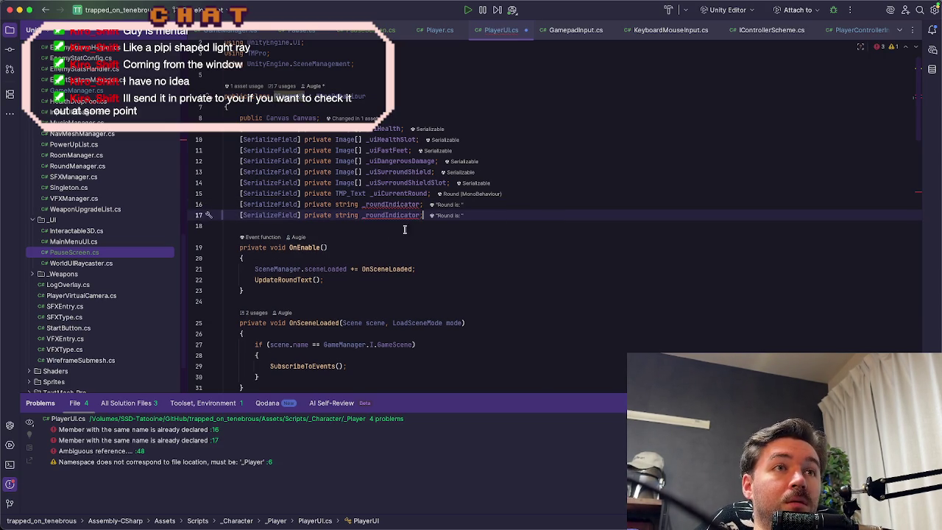
{"action": "double_click", "coordinate": [346, 215]}
{"action": "type", "text": "Ca"}
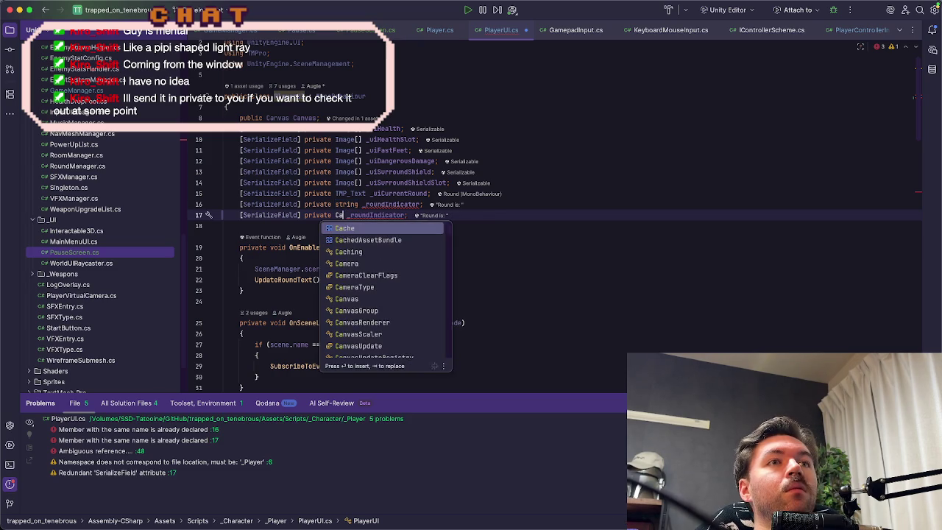
{"action": "type", "text": "nvas"}
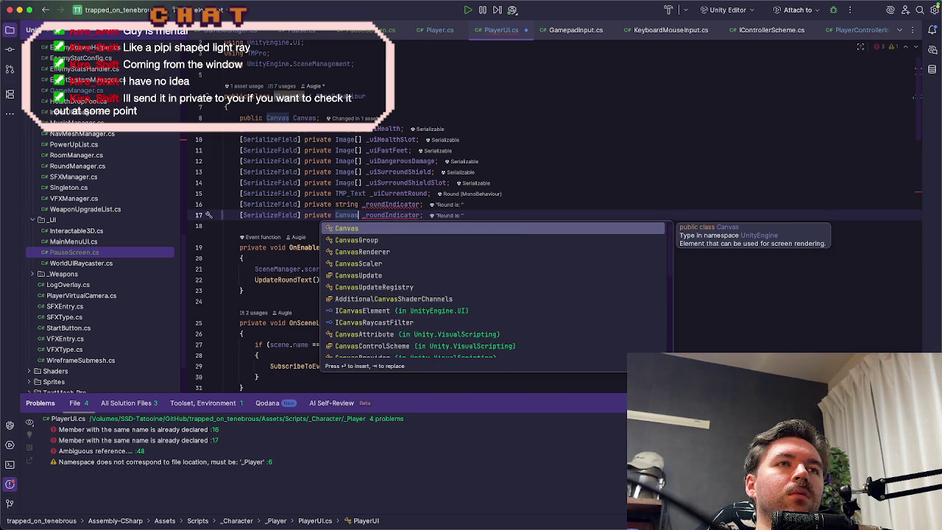
{"action": "key", "text": "BackSpace"}
{"action": "key", "text": "BackSpace"}
{"action": "key", "text": "BackSpace"}
{"action": "type", "text": "game"}
{"action": "key", "text": "Down"}
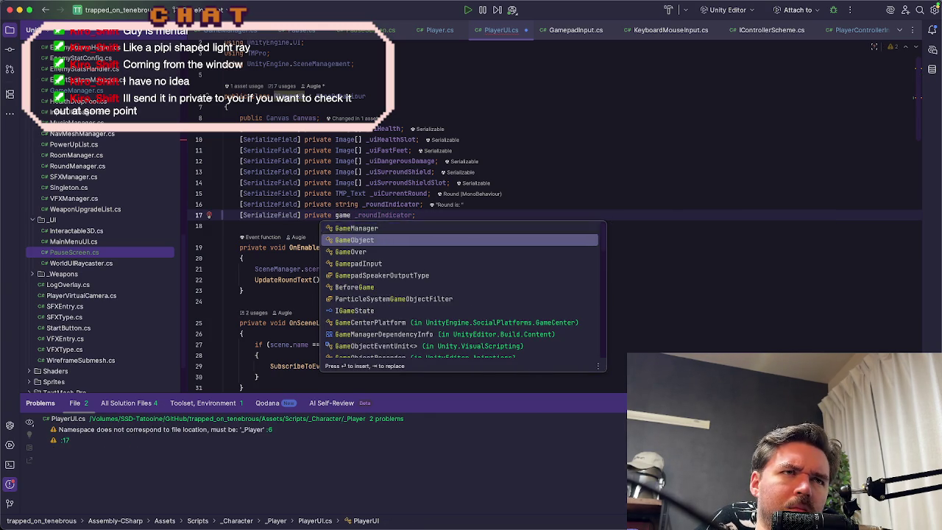
{"action": "key", "text": "Return"}
Step: Rename the duplicated GameObject field to _pauseCanvas
{"action": "key", "text": "alt+Up"}
{"action": "type", "text": "_"}
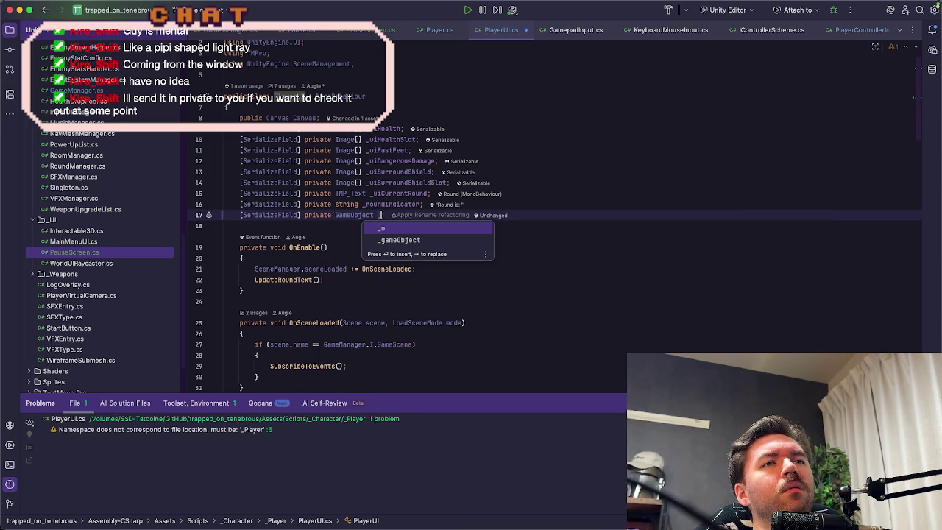
{"action": "type", "text": "pause_C"}
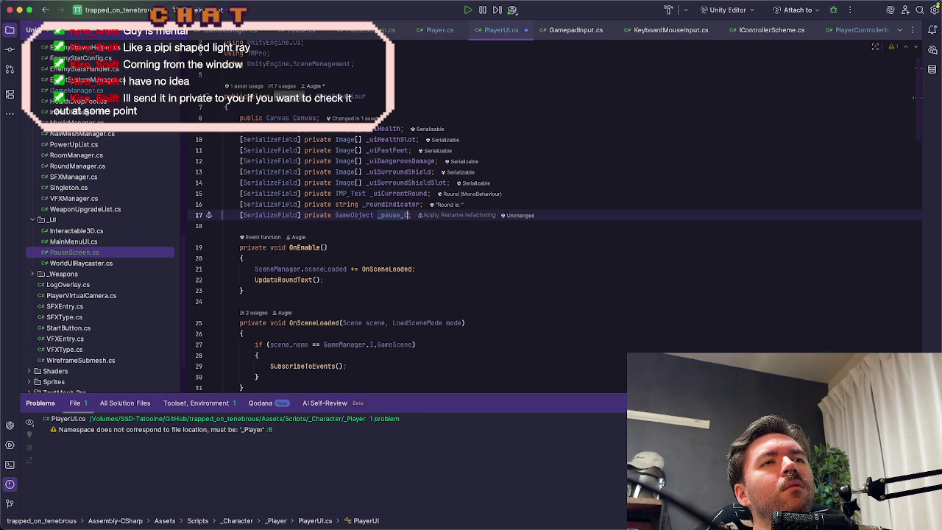
{"action": "key", "text": "BackSpace"}
{"action": "key", "text": "BackSpace"}
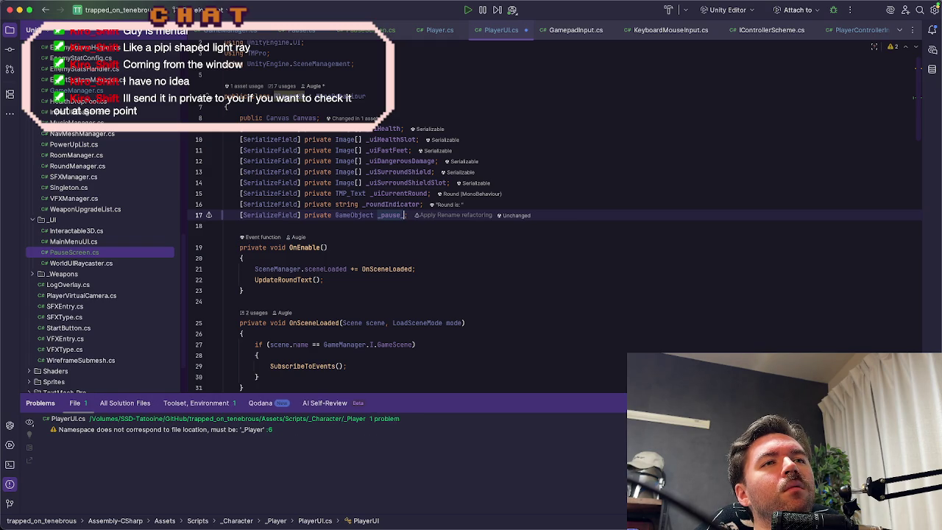
{"action": "type", "text": "Canvas"}
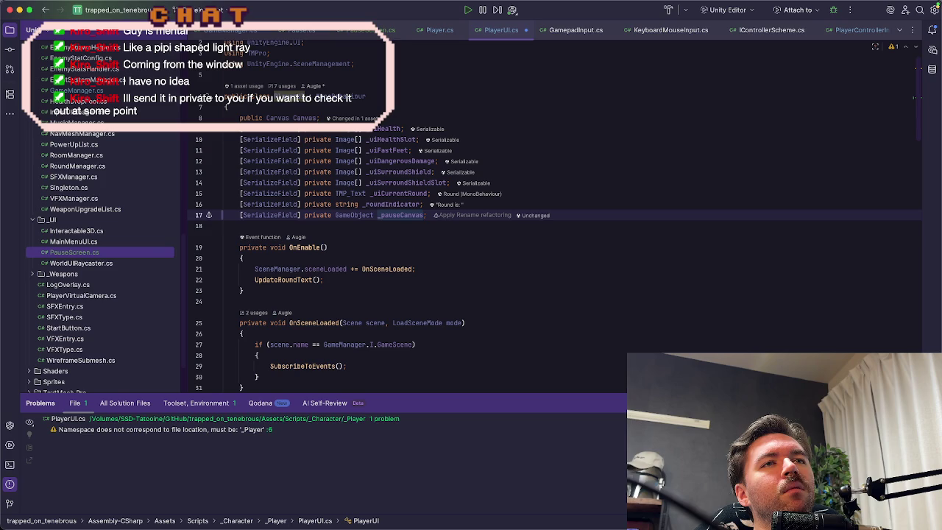
{"action": "mouse_move", "coordinate": [397, 217]}
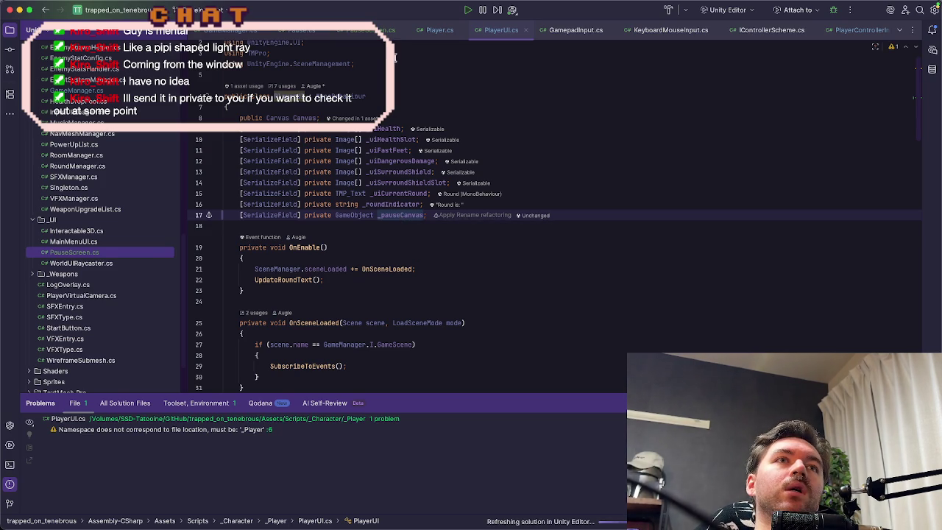
{"action": "left_click", "coordinate": [437, 31]}
Step: Browse the KeyboardMouseInput, GamepadInput and IControllerScheme scripts
{"action": "left_click", "coordinate": [666, 30]}
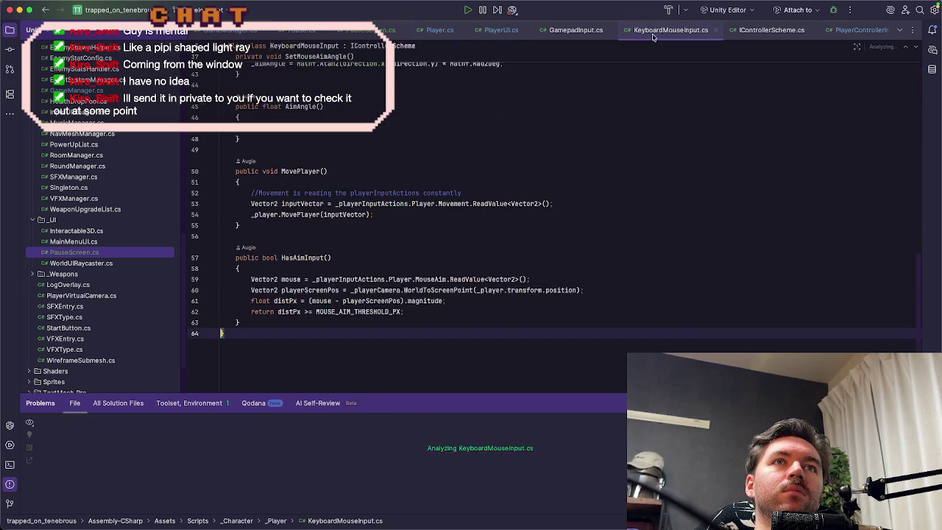
{"action": "left_click", "coordinate": [578, 31]}
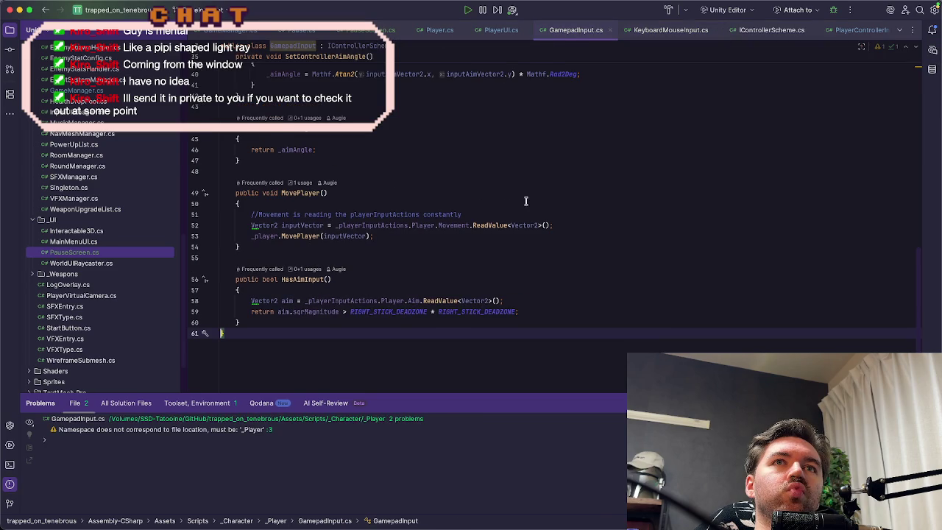
{"action": "left_click", "coordinate": [773, 30]}
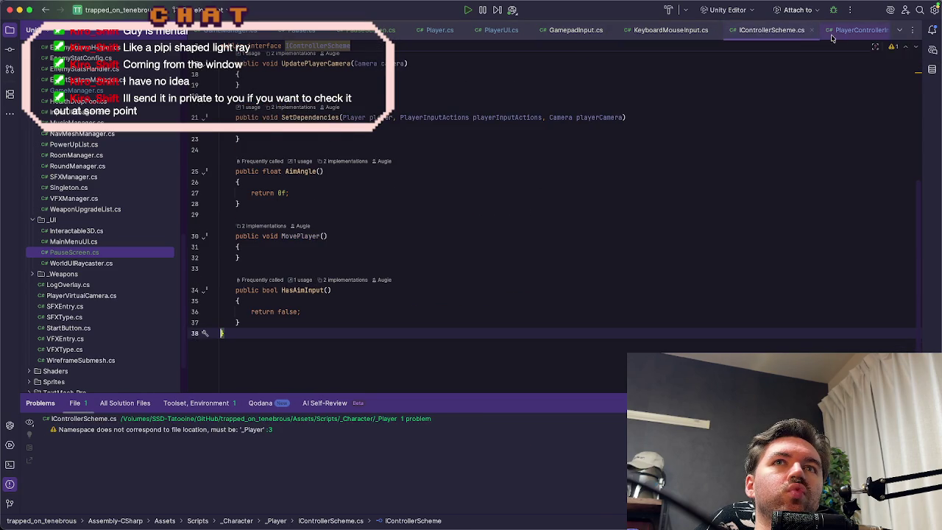
Step: Review PlayerControllerInput.cs, where OnPausePerformed calls GameManager.I.PauseGame() on the Pause action
{"action": "left_click", "coordinate": [858, 30]}
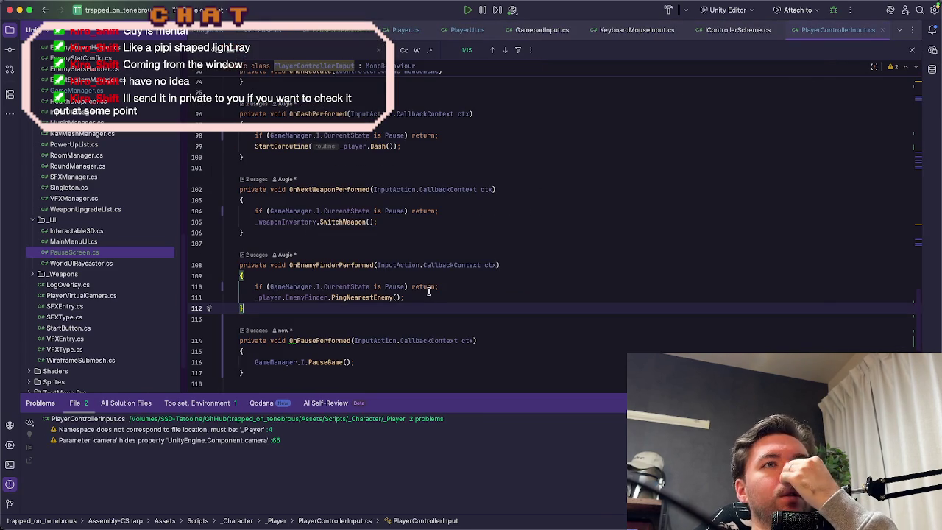
{"action": "scroll", "coordinate": [412, 292], "scroll_direction": "down", "scroll_amount": 3}
{"action": "left_click", "coordinate": [397, 293]}
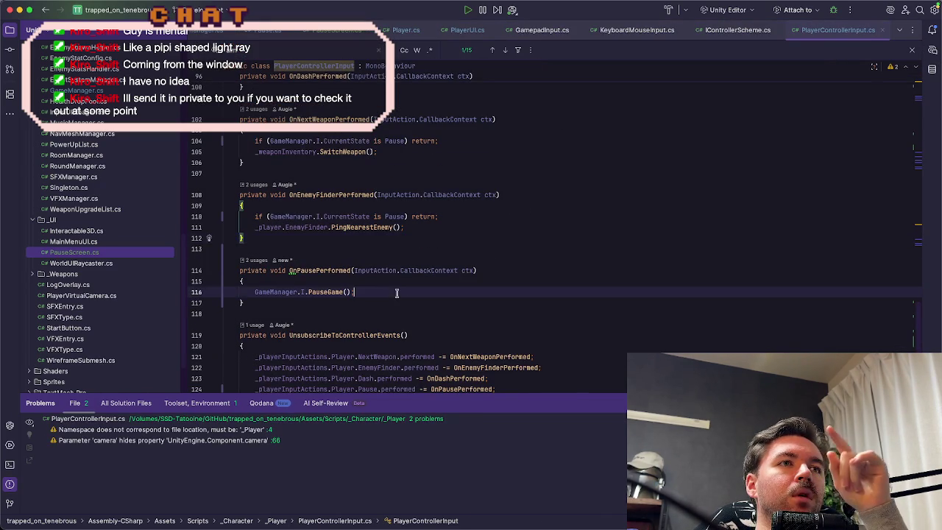
{"action": "scroll", "coordinate": [382, 291], "scroll_direction": "up", "scroll_amount": 10}
{"action": "scroll", "coordinate": [371, 290], "scroll_direction": "up", "scroll_amount": 15}
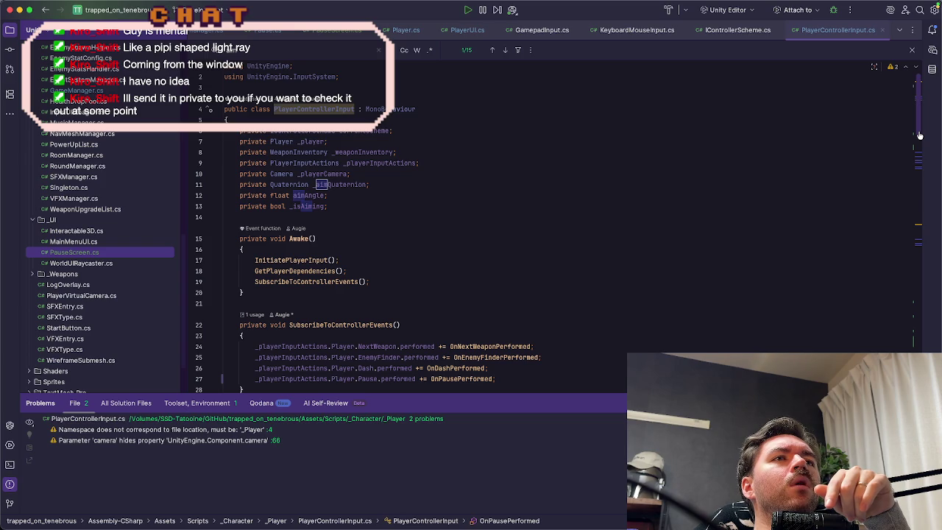
{"action": "scroll", "coordinate": [576, 321], "scroll_direction": "down", "scroll_amount": 20}
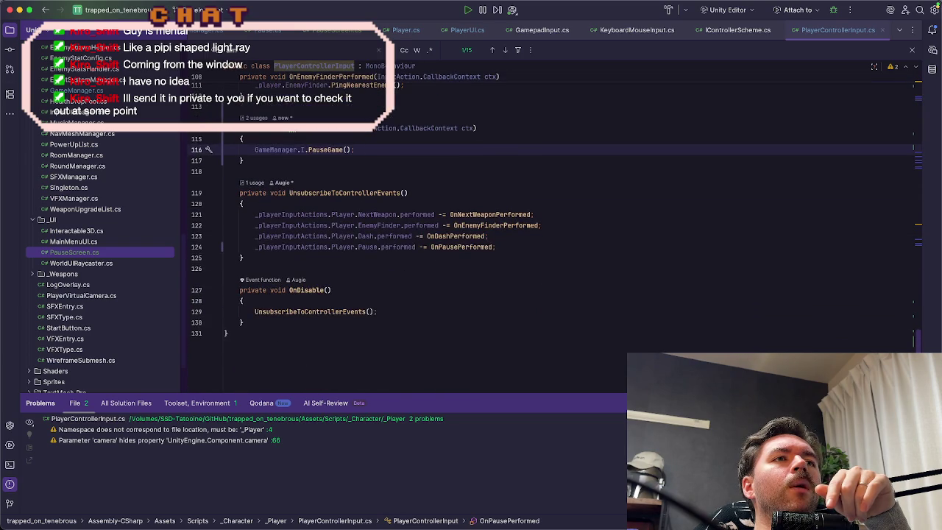
{"action": "scroll", "coordinate": [406, 207], "scroll_direction": "up", "scroll_amount": 1}
{"action": "scroll", "coordinate": [404, 232], "scroll_direction": "up", "scroll_amount": 2}
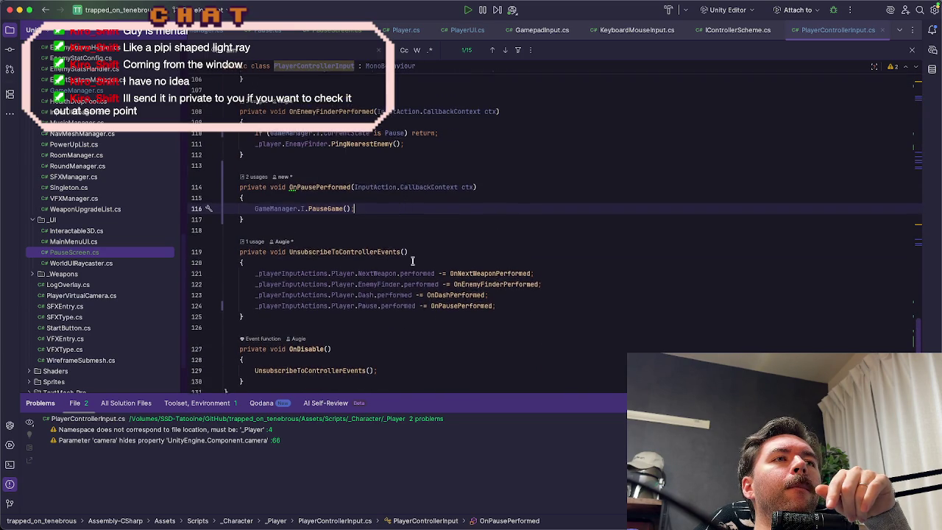
{"action": "scroll", "coordinate": [917, 325], "scroll_direction": "up", "scroll_amount": 20}
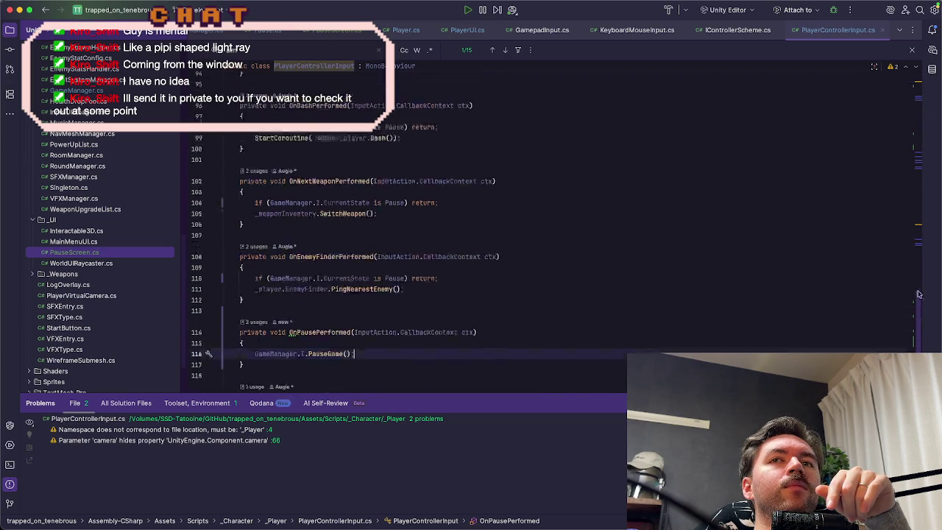
Step: Duplicate the private Player _player field and change the copy's type to PlayerUI
{"action": "left_click", "coordinate": [414, 284]}
{"action": "key", "text": "Return"}
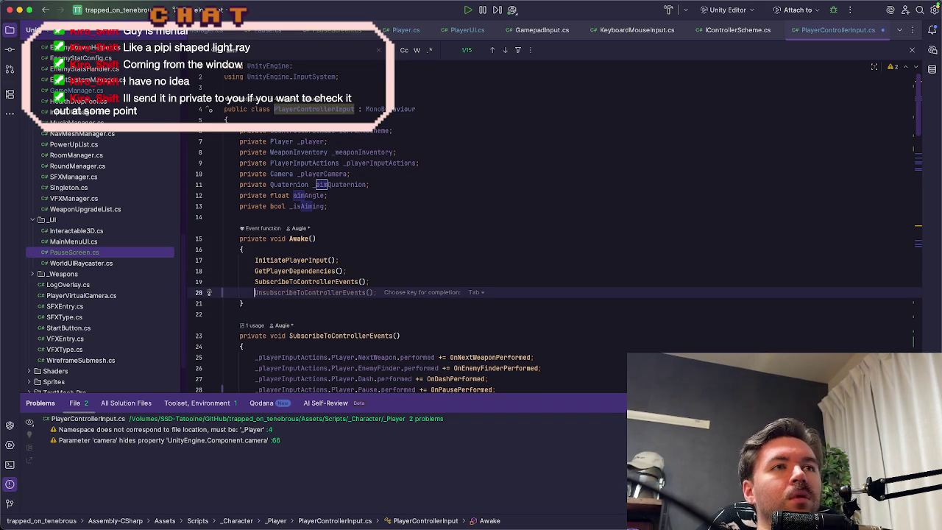
{"action": "type", "text": "_"}
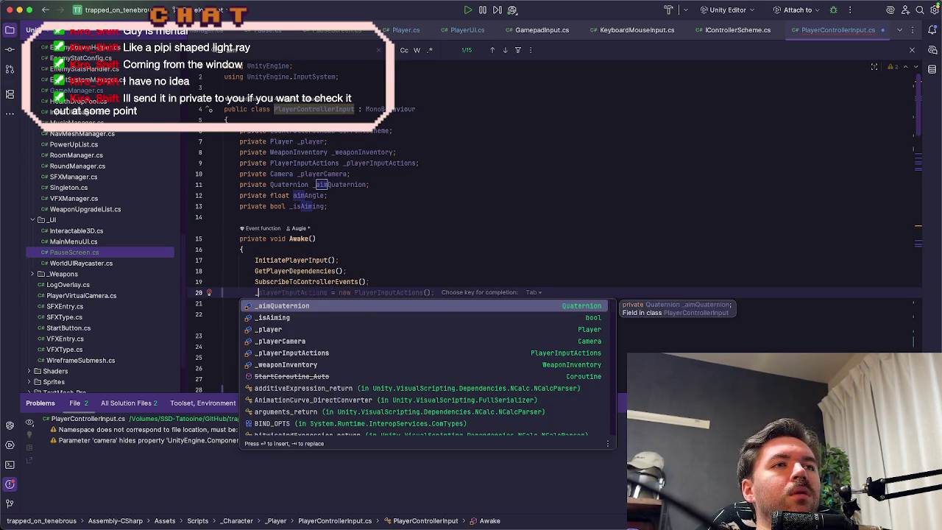
{"action": "key", "text": "BackSpace"}
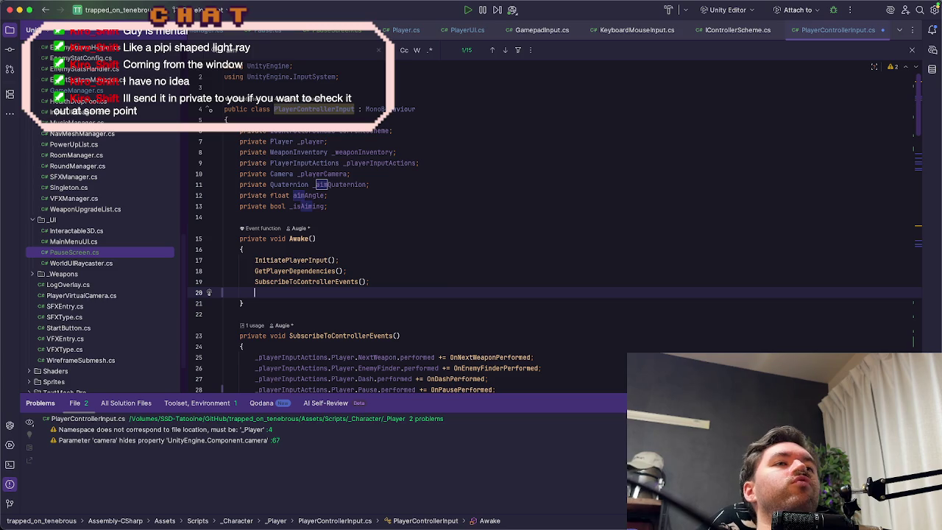
{"action": "left_click", "coordinate": [361, 205]}
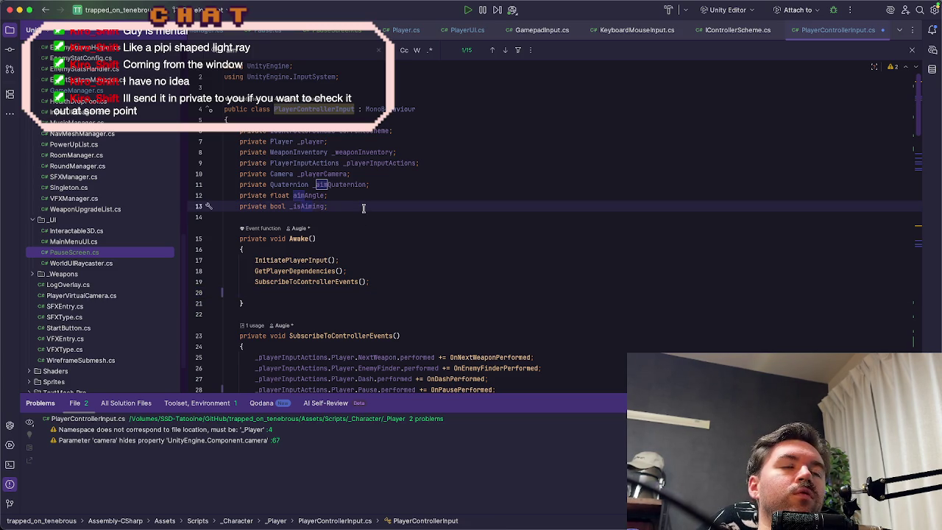
{"action": "key", "text": "Up"}
{"action": "key", "text": "Up"}
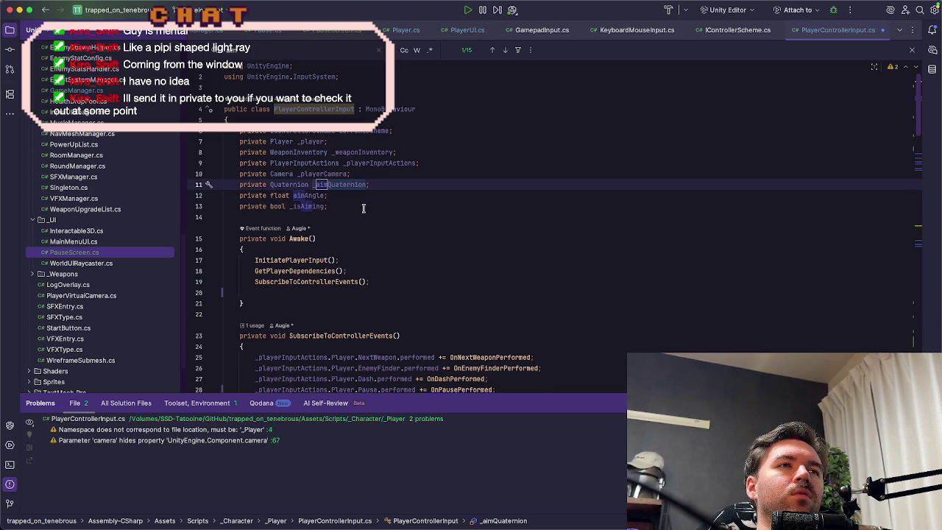
{"action": "key", "text": "Up"}
{"action": "key", "text": "Up"}
{"action": "key", "text": "Up"}
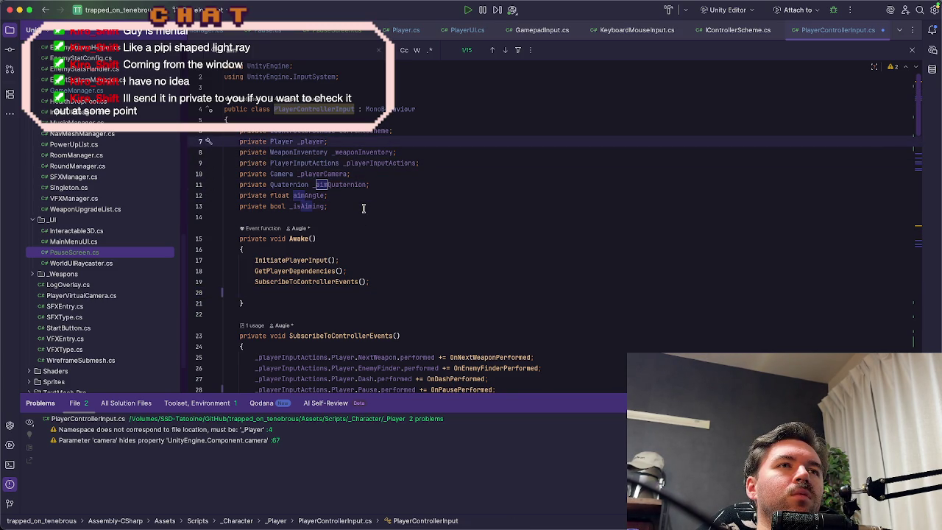
{"action": "key", "text": "super+d"}
{"action": "key", "text": "Left"}
{"action": "key", "text": "Left"}
{"action": "key", "text": "Left"}
{"action": "key", "text": "Left"}
{"action": "type", "text": "UI"}
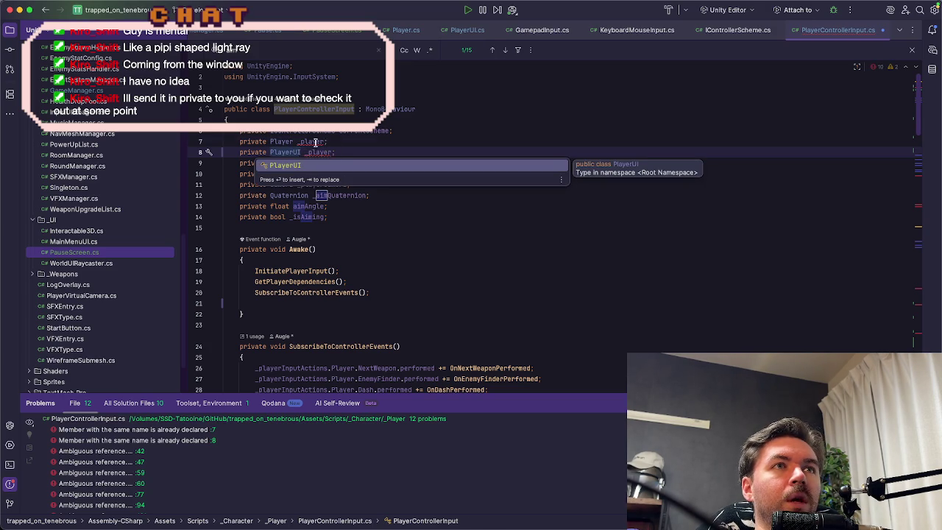
{"action": "key", "text": "Escape"}
Step: Scroll down to the GetPlayerDependencies line that fetches the Player component
{"action": "scroll", "coordinate": [385, 255], "scroll_direction": "down", "scroll_amount": 5}
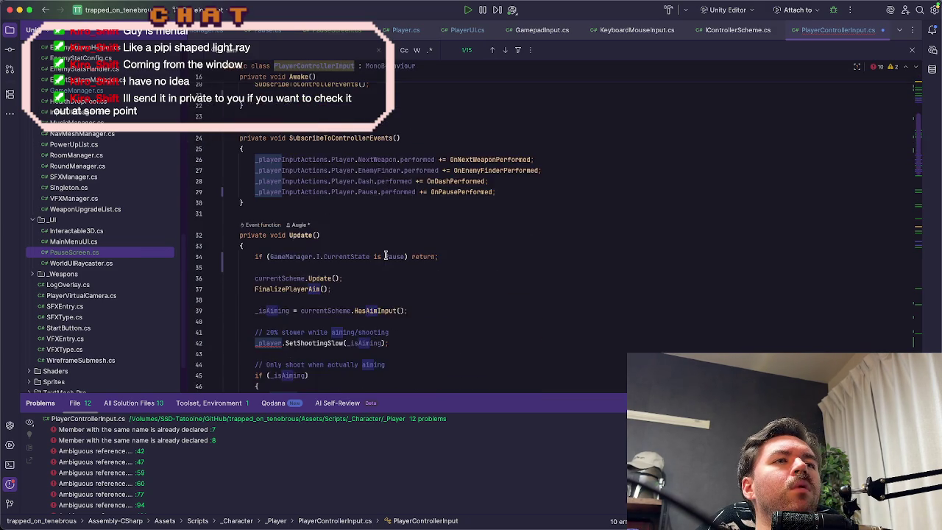
{"action": "scroll", "coordinate": [384, 255], "scroll_direction": "down", "scroll_amount": 2}
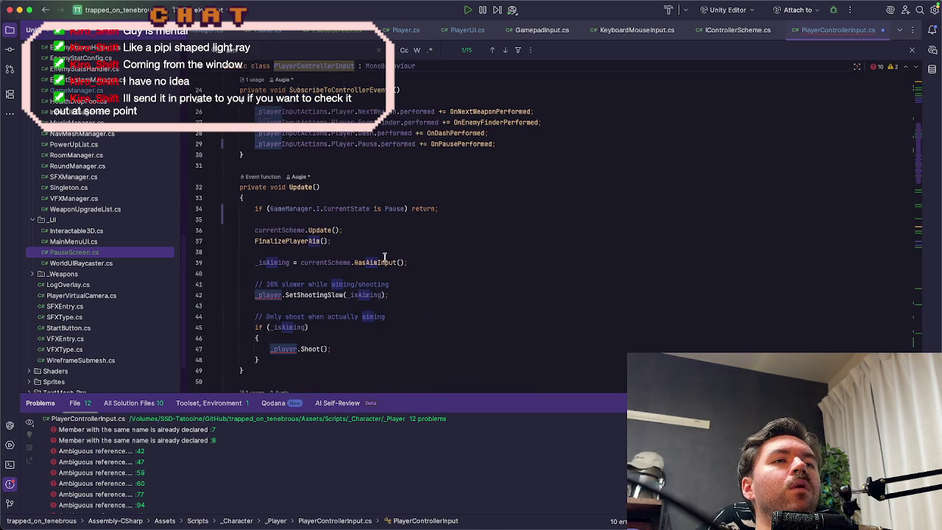
{"action": "scroll", "coordinate": [385, 256], "scroll_direction": "down", "scroll_amount": 5}
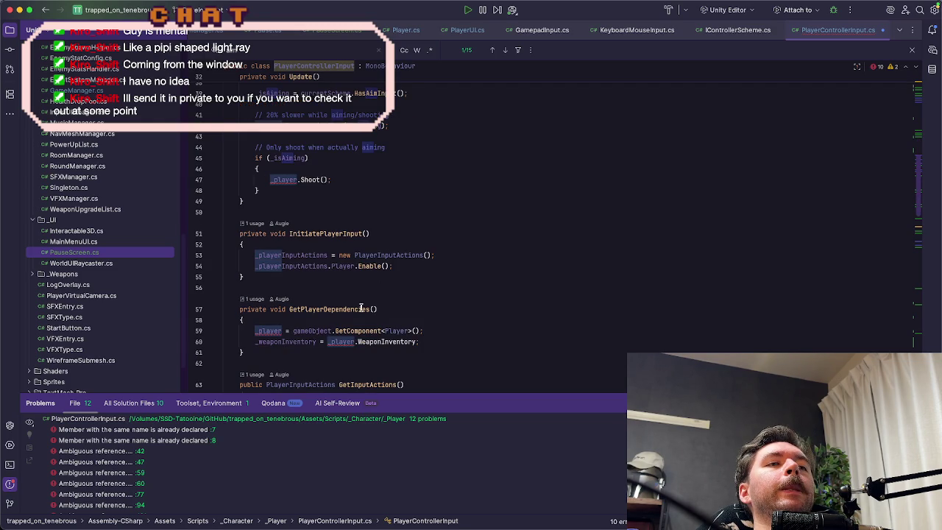
{"action": "mouse_move", "coordinate": [362, 308]}
{"action": "scroll", "coordinate": [361, 308], "scroll_direction": "down", "scroll_amount": 1}
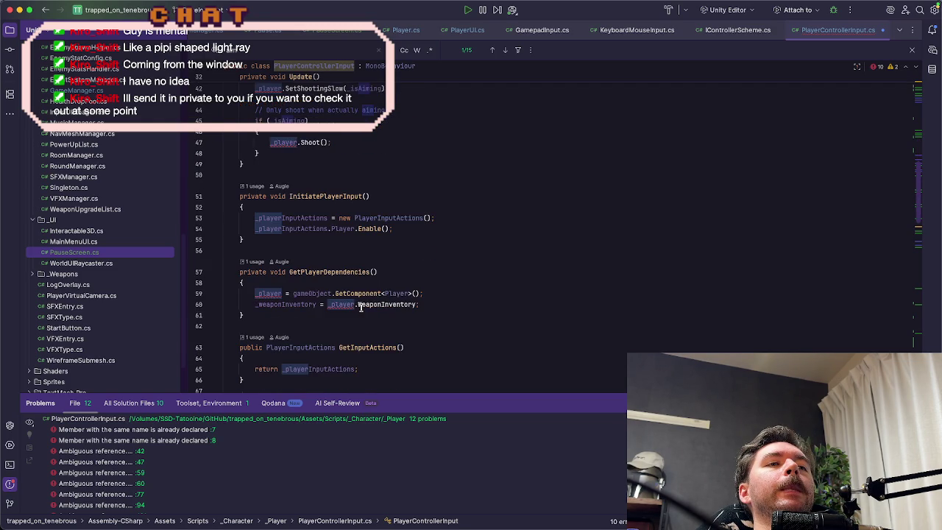
{"action": "left_click", "coordinate": [443, 293]}
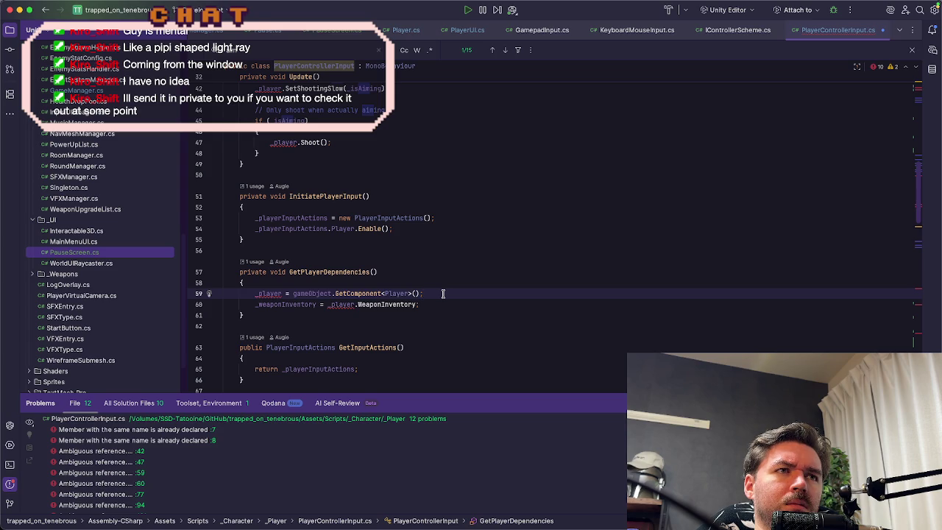
Step: Add _playerUI = GetComponent<PlayerUI>() and retype the new field as PlayerUI _playerUI
{"action": "key", "text": "super+d"}
{"action": "left_click", "coordinate": [285, 304]}
{"action": "type", "text": "UI"}
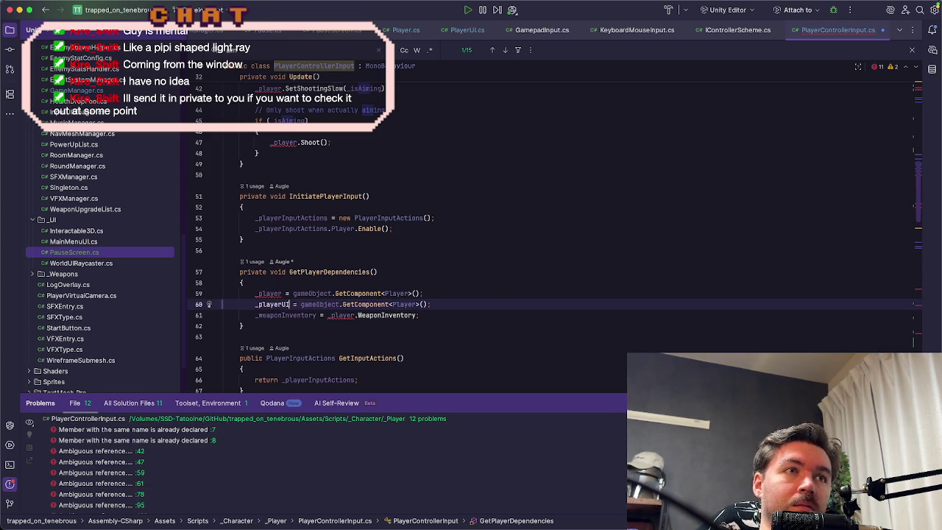
{"action": "left_click", "coordinate": [417, 304]}
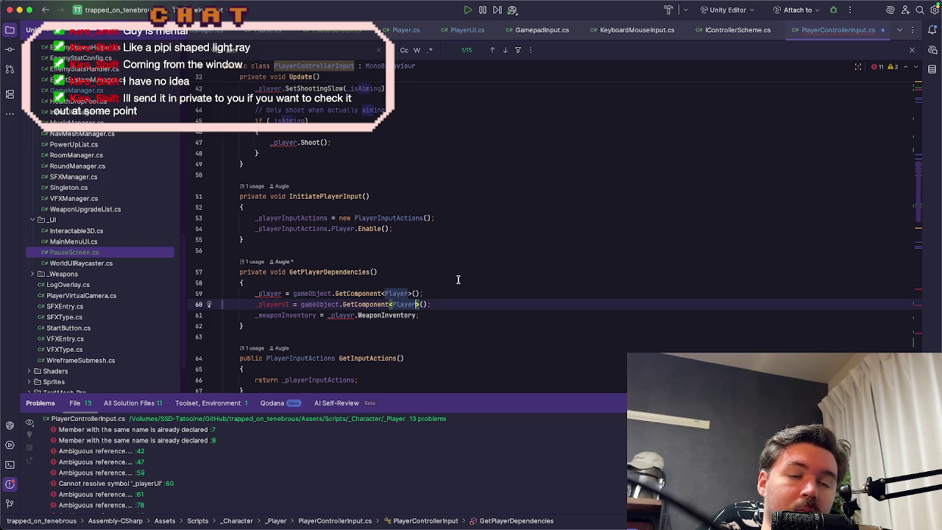
{"action": "type", "text": "UI"}
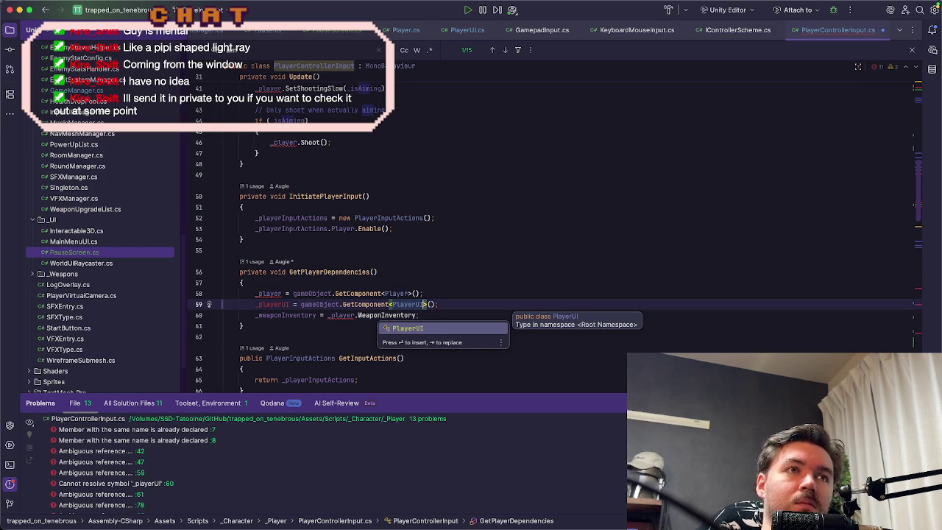
{"action": "left_click", "coordinate": [274, 303]}
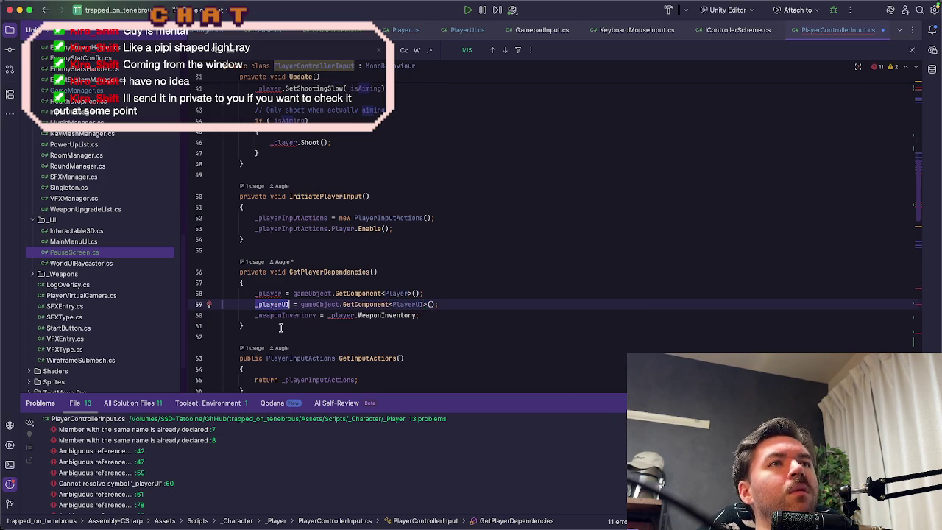
{"action": "scroll", "coordinate": [280, 329], "scroll_direction": "up", "scroll_amount": 10}
{"action": "type", "text": "UI _playerUI;"}
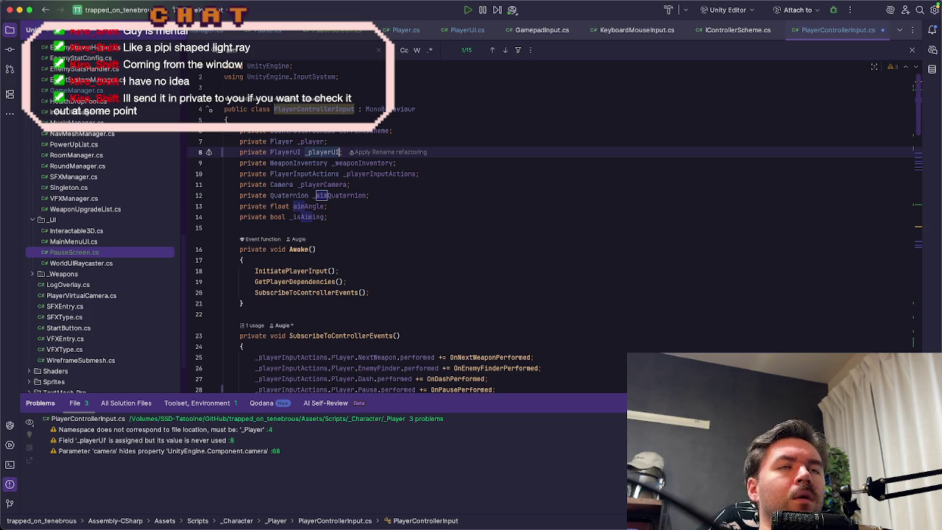
Step: Scroll down to OnPausePerformed and place the caret in its body
{"action": "scroll", "coordinate": [413, 221], "scroll_direction": "down", "scroll_amount": 9}
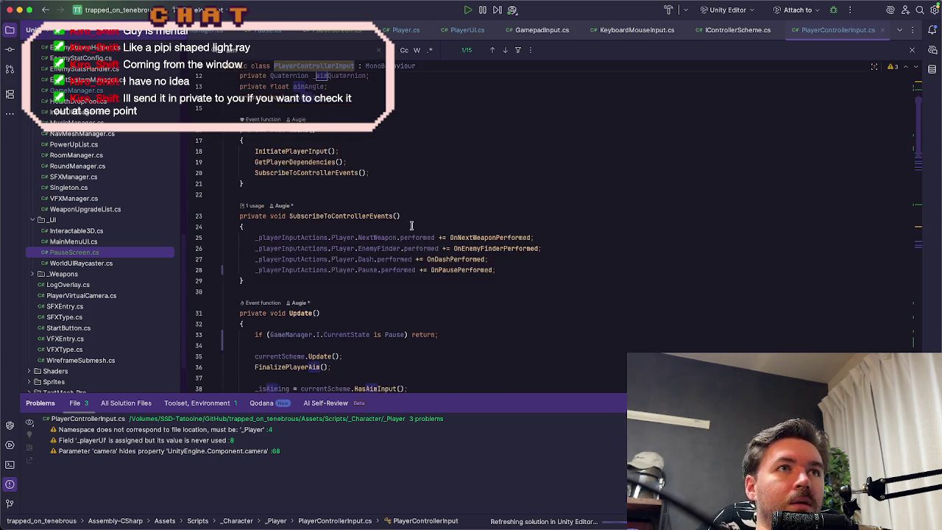
{"action": "scroll", "coordinate": [411, 229], "scroll_direction": "down", "scroll_amount": 3}
{"action": "scroll", "coordinate": [411, 229], "scroll_direction": "up", "scroll_amount": 8}
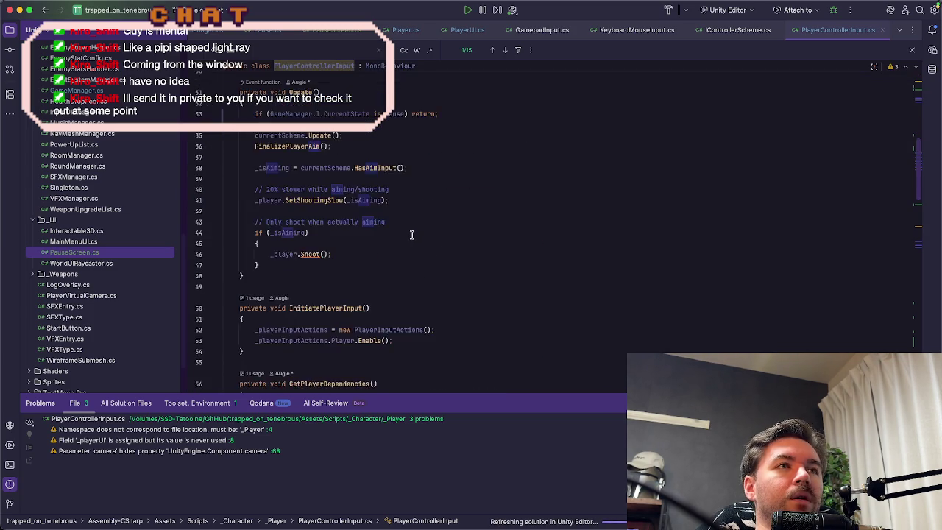
{"action": "scroll", "coordinate": [411, 234], "scroll_direction": "up", "scroll_amount": 4}
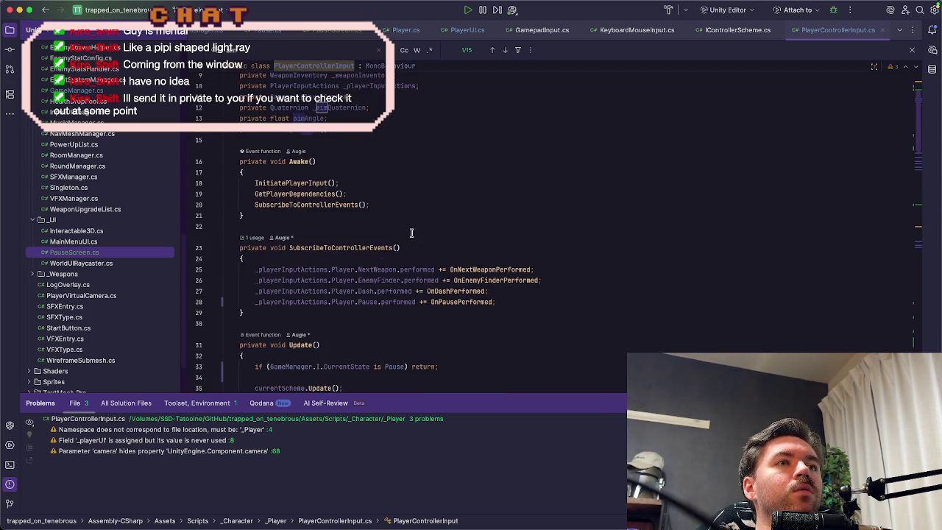
{"action": "scroll", "coordinate": [411, 233], "scroll_direction": "down", "scroll_amount": 20}
{"action": "scroll", "coordinate": [409, 239], "scroll_direction": "down", "scroll_amount": 9}
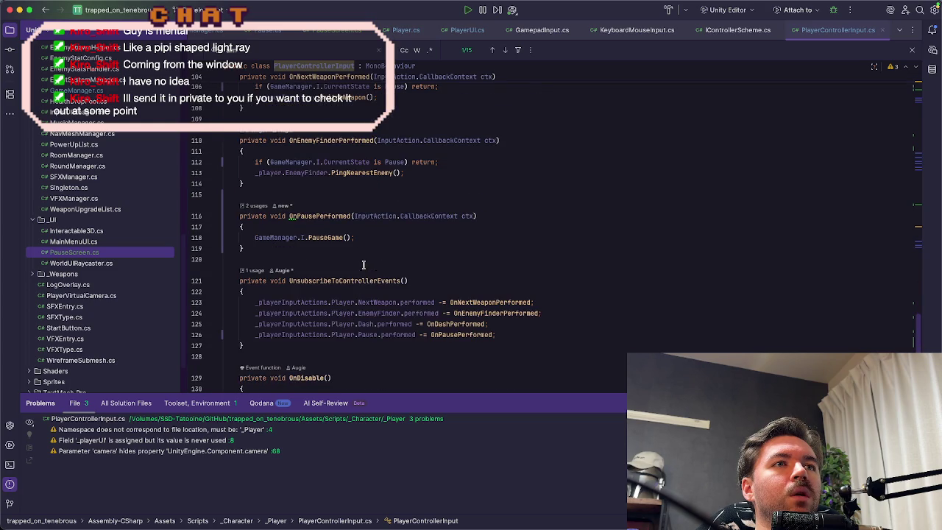
{"action": "left_click", "coordinate": [375, 226]}
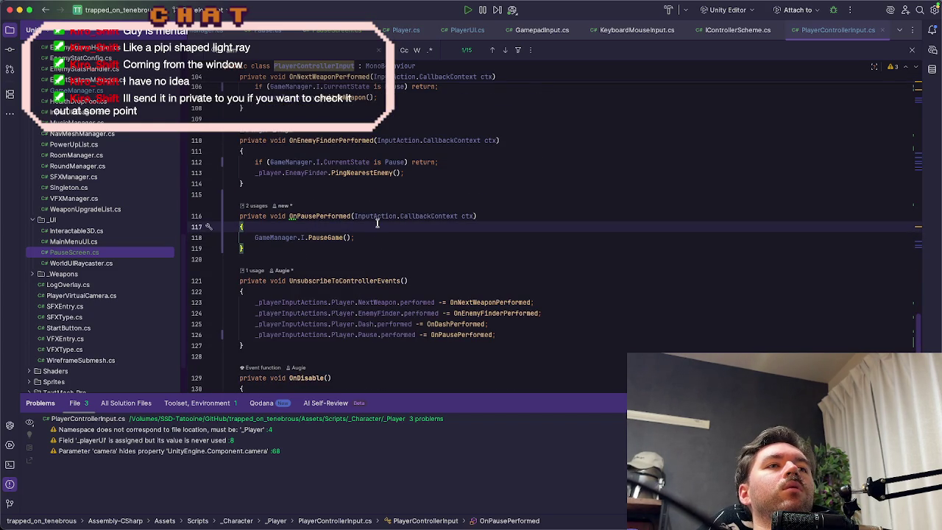
Step: Start a '_playerUI.pau' line at the top of OnPausePerformed using autocomplete
{"action": "key", "text": "Return"}
{"action": "type", "text": "_player"}
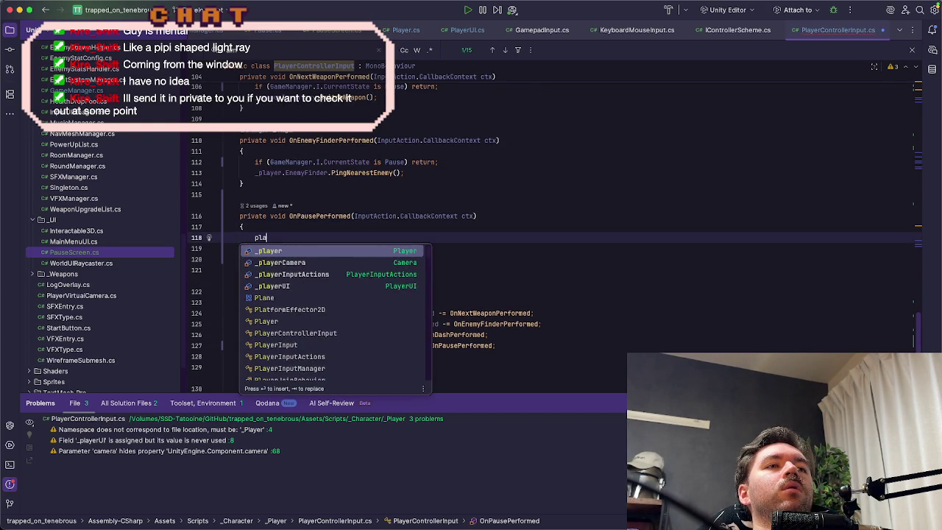
{"action": "key", "text": "Down"}
{"action": "key", "text": "Down"}
{"action": "key", "text": "Down"}
{"action": "key", "text": "Return"}
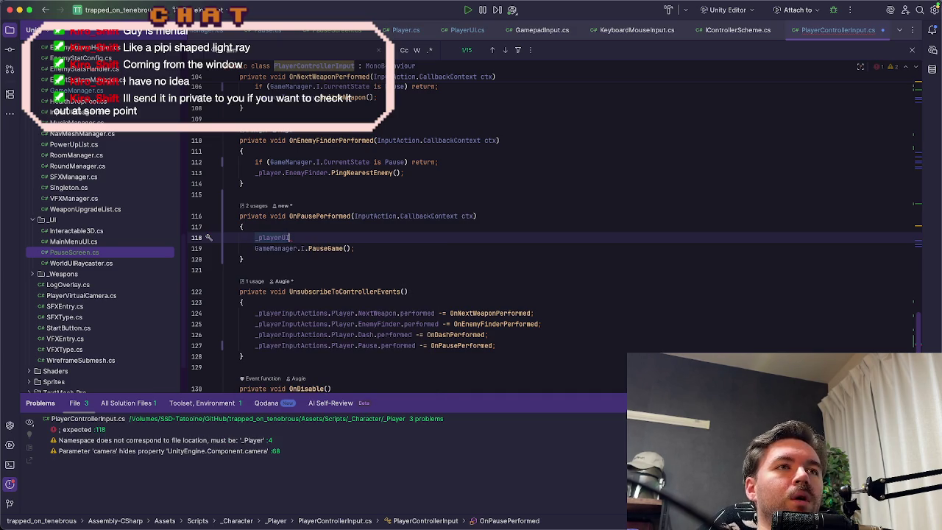
{"action": "type", "text": "."}
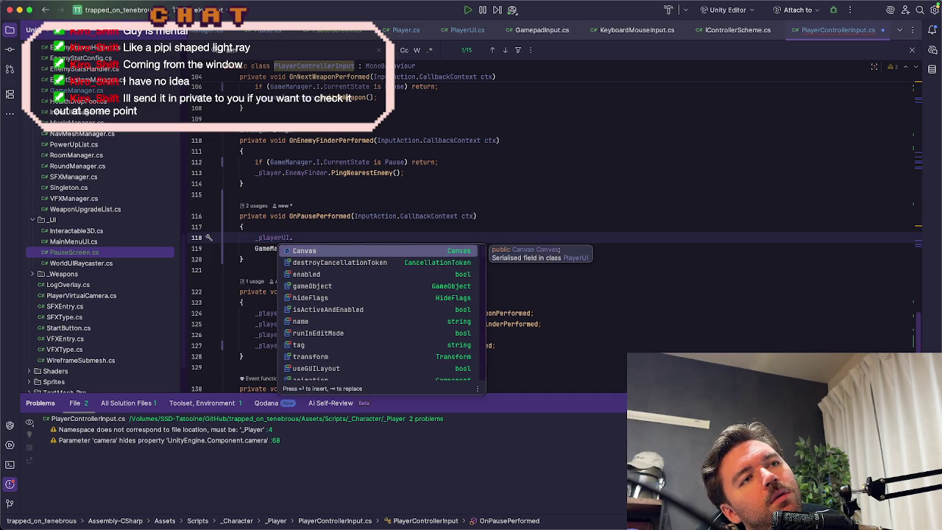
{"action": "type", "text": "pau"}
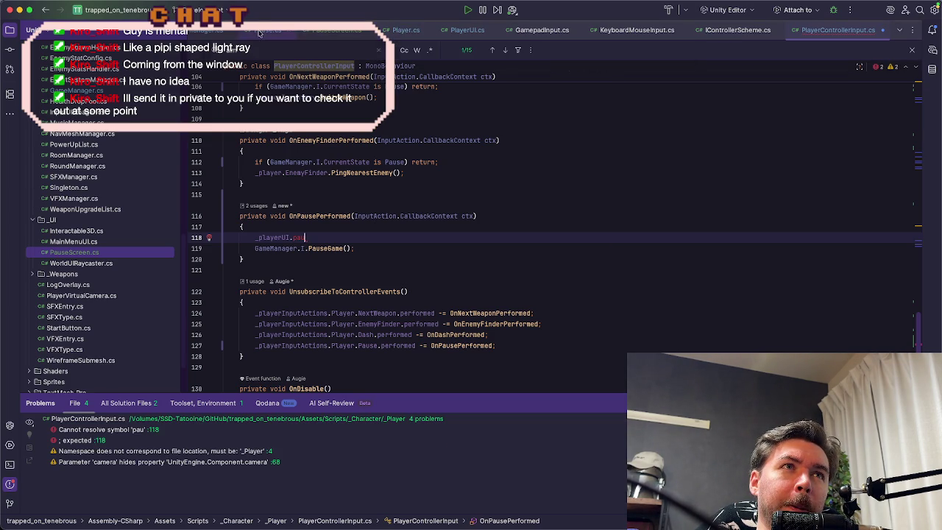
{"action": "left_click", "coordinate": [262, 34]}
Step: Make PlayerUI's GameObject _pauseCanvas field public, keeping it on line 17
{"action": "left_click", "coordinate": [217, 35]}
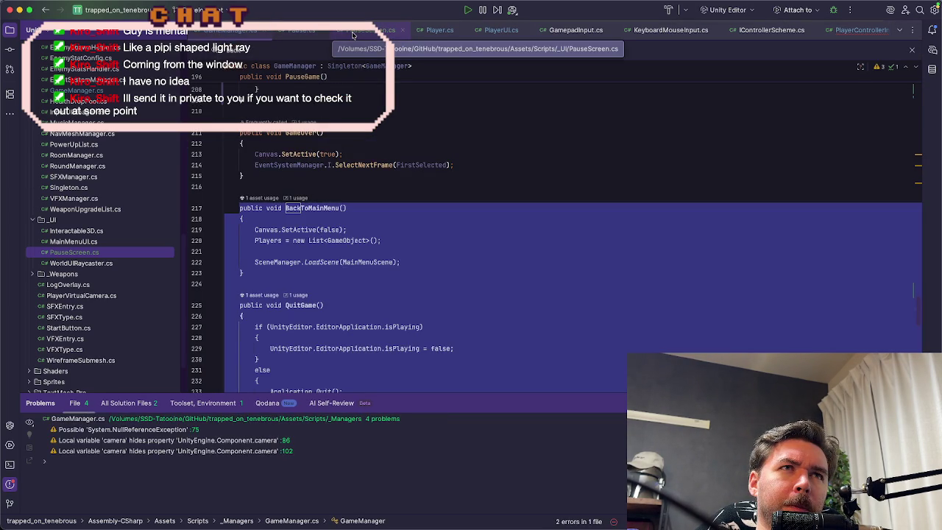
{"action": "left_click", "coordinate": [489, 34]}
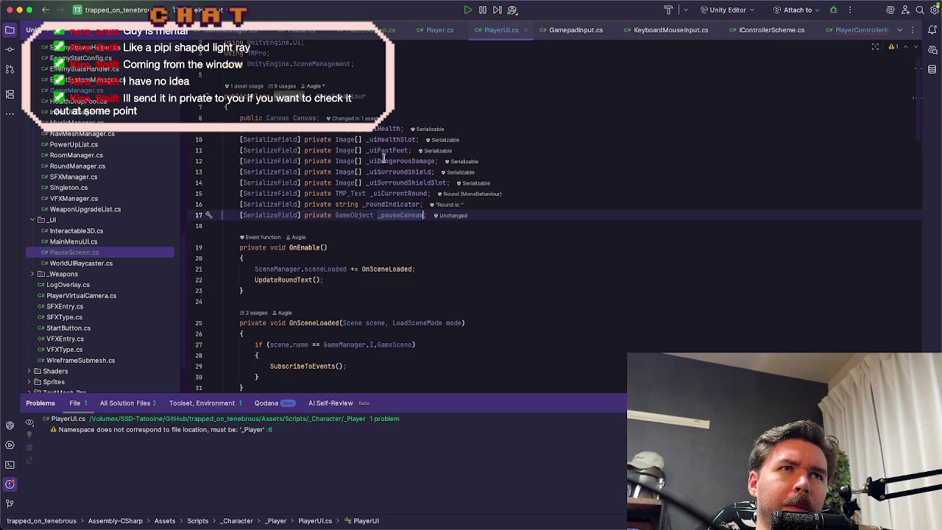
{"action": "key", "text": "alt+shift+Up"}
{"action": "key", "text": "alt+shift+Up"}
{"action": "key", "text": "alt+shift+Up"}
{"action": "key", "text": "alt+shift+Up"}
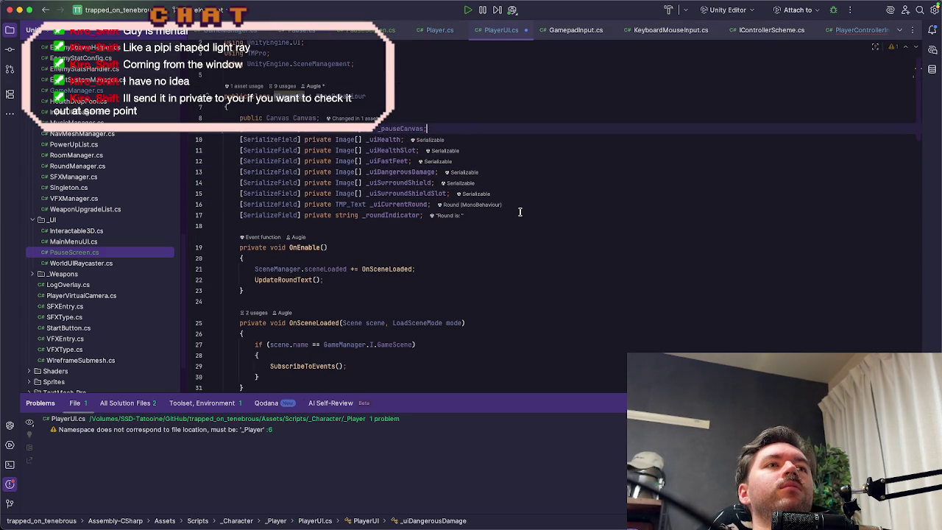
{"action": "key", "text": "alt+shift+Up"}
{"action": "key", "text": "alt+shift+Down"}
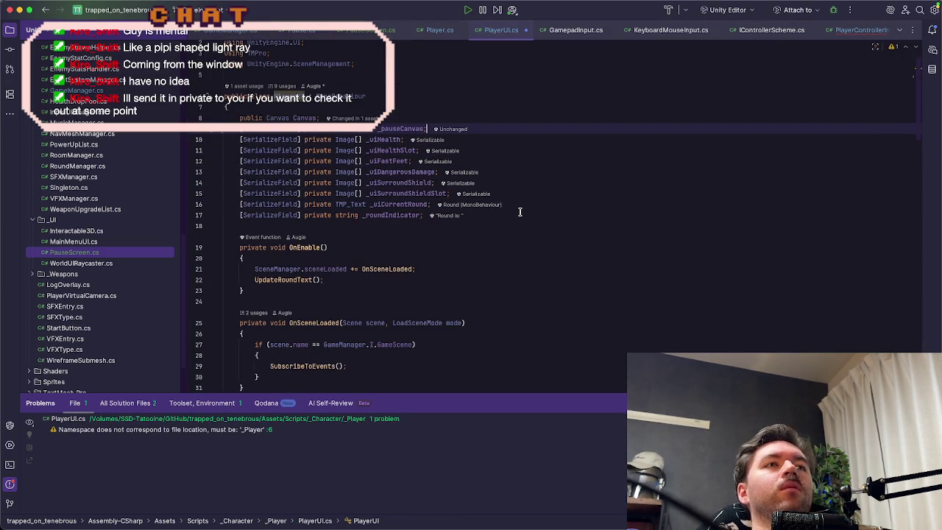
{"action": "type", "text": "public"}
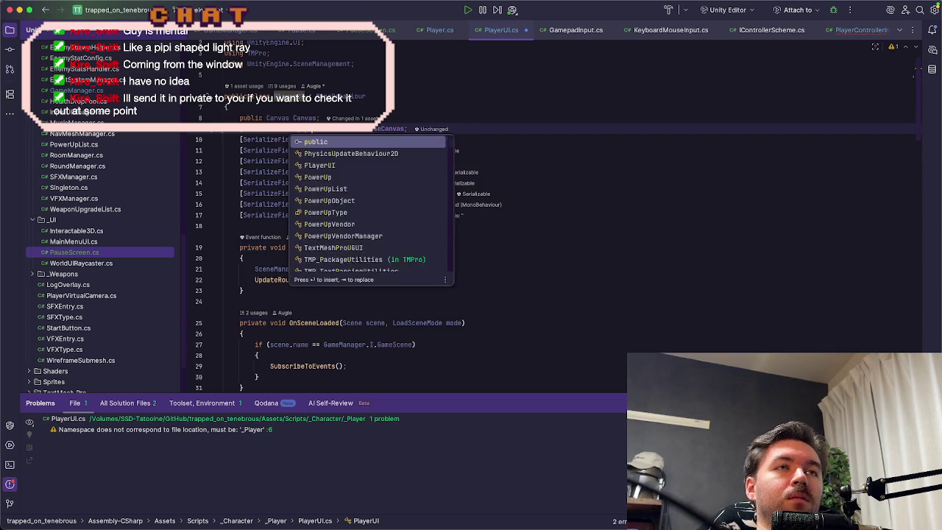
{"action": "key", "text": "Escape"}
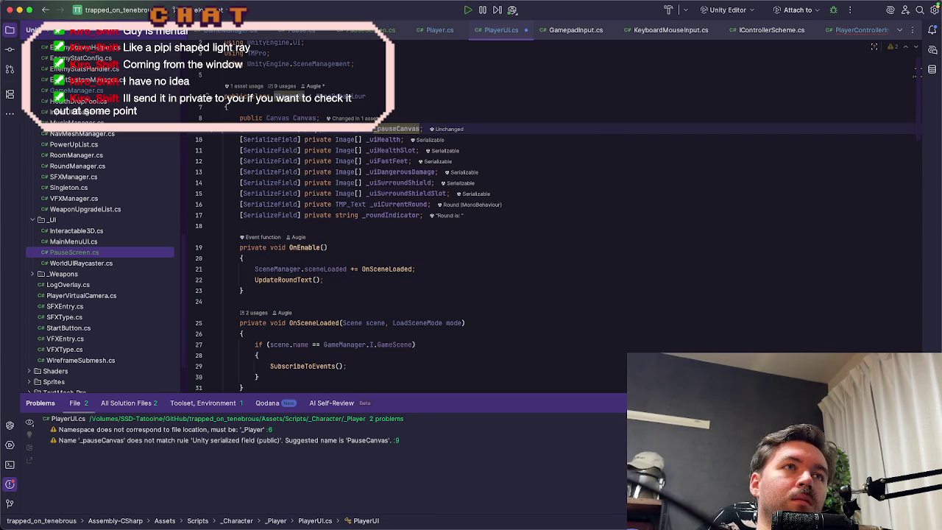
{"action": "key", "text": "ctrl+Left"}
{"action": "key", "text": "ctrl+Left"}
{"action": "key", "text": "BackSpace"}
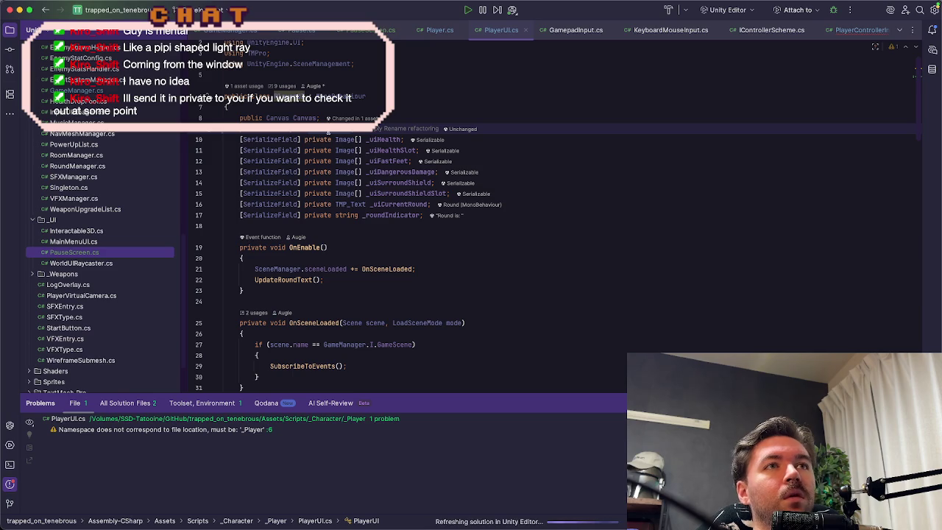
{"action": "mouse_move", "coordinate": [331, 133]}
{"action": "type", "text": "_pauseCanvas;"}
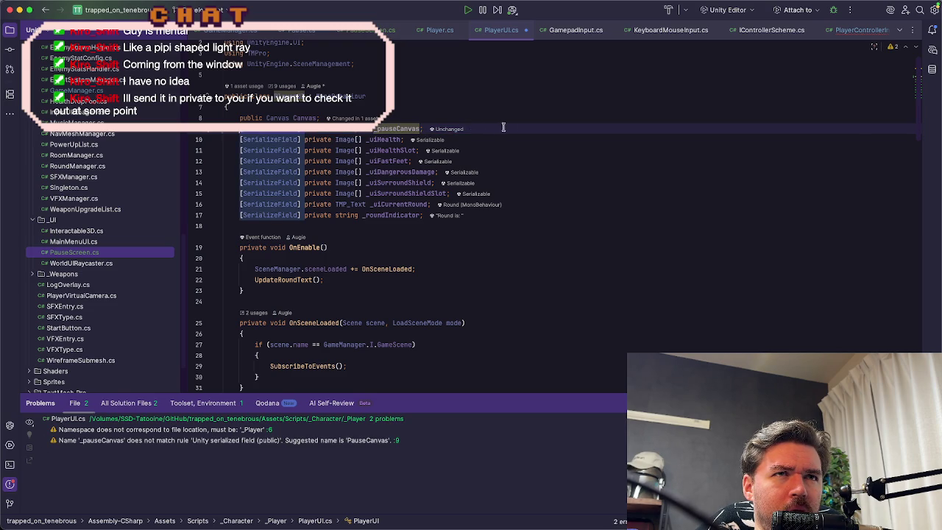
{"action": "key", "text": "alt+shift+Down"}
{"action": "key", "text": "alt+shift+Down"}
{"action": "key", "text": "alt+shift+Down"}
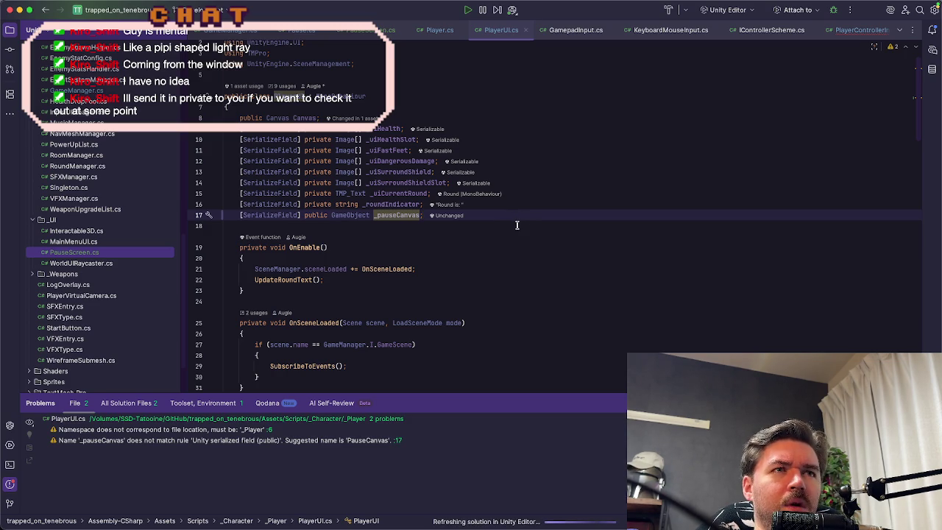
{"action": "scroll", "coordinate": [517, 226], "scroll_direction": "down", "scroll_amount": 10}
Step: Add SetPauseCanvasActive(bool isActive) calling _pauseCanvas.SetActive(isActive) after SetUIElementsFromList
{"action": "scroll", "coordinate": [515, 230], "scroll_direction": "down", "scroll_amount": 5}
{"action": "scroll", "coordinate": [514, 229], "scroll_direction": "down", "scroll_amount": 10}
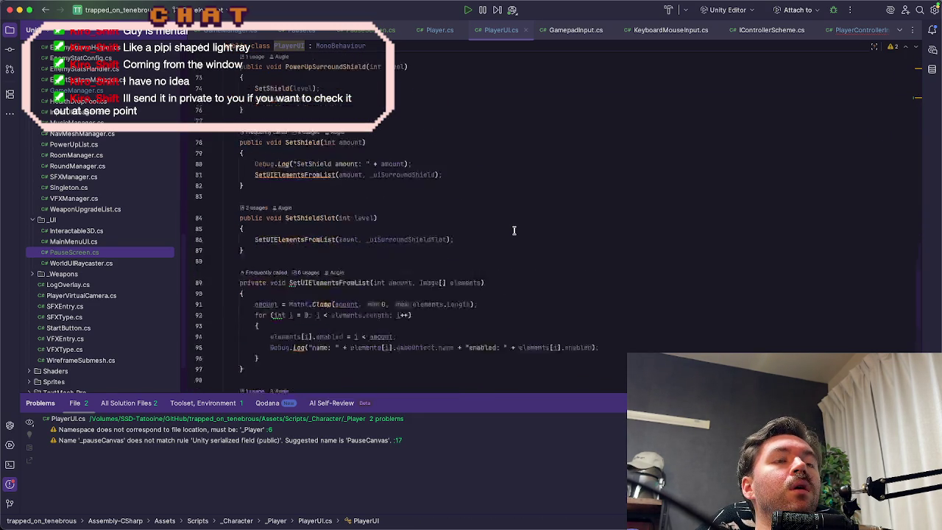
{"action": "scroll", "coordinate": [514, 229], "scroll_direction": "up", "scroll_amount": 3}
{"action": "left_click", "coordinate": [337, 264]}
{"action": "key", "text": "Return"}
{"action": "key", "text": "Return"}
{"action": "type", "text": "publicc void SetPau"}
{"action": "key", "text": "Tab"}
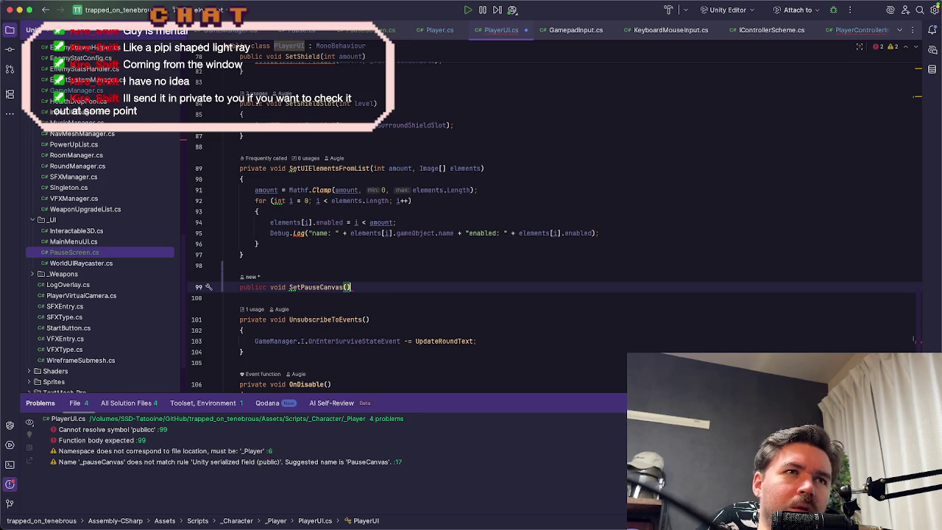
{"action": "type", "text": "Active"}
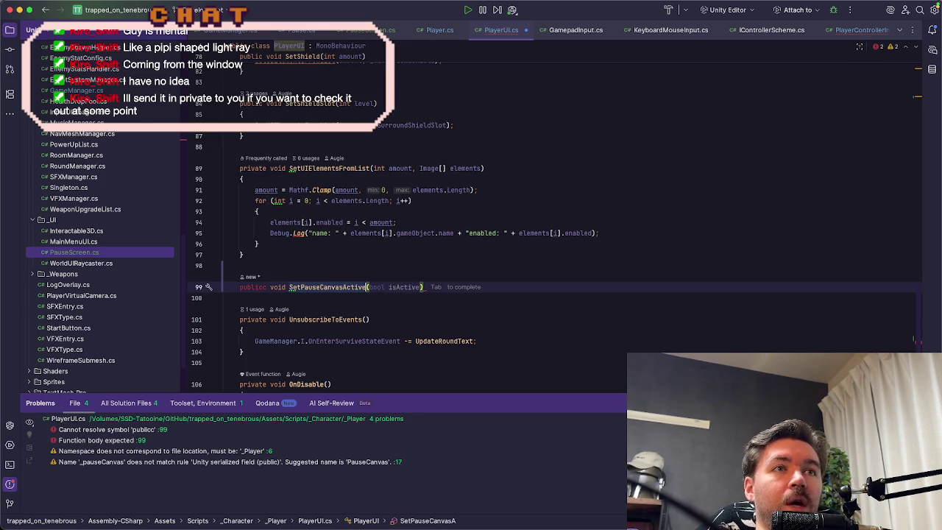
{"action": "key", "text": "Tab"}
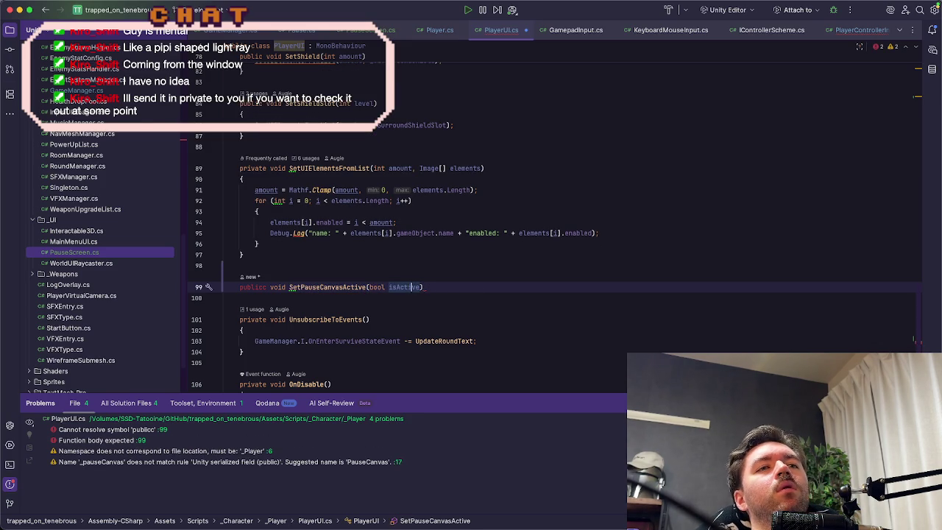
{"action": "key", "text": "Return"}
{"action": "type", "text": "{"}
{"action": "key", "text": "Return"}
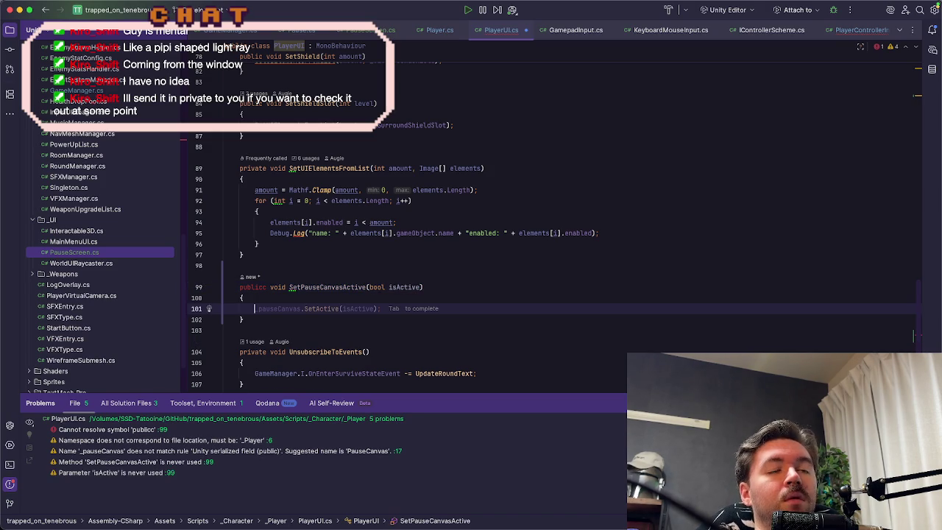
{"action": "key", "text": "Tab"}
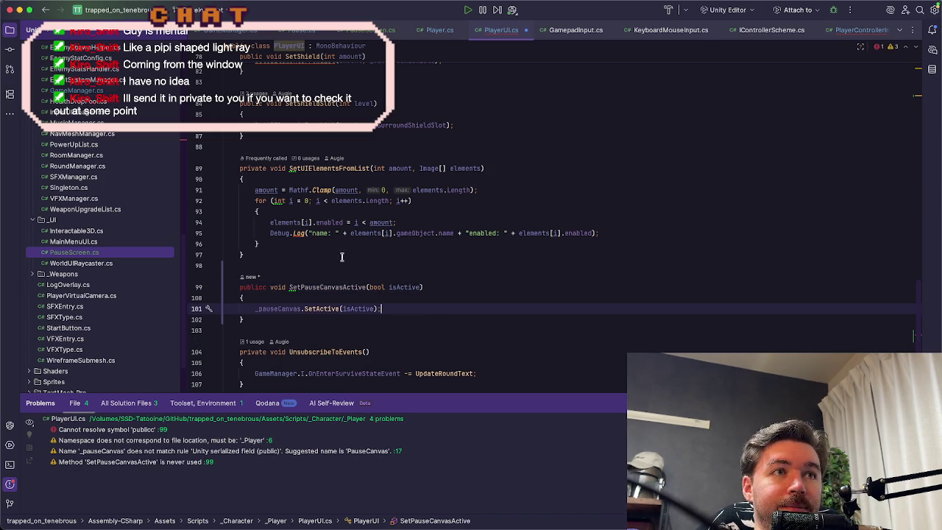
Step: Fix the 'publicc' typo in the new method's declaration to 'public'
{"action": "left_click", "coordinate": [263, 287]}
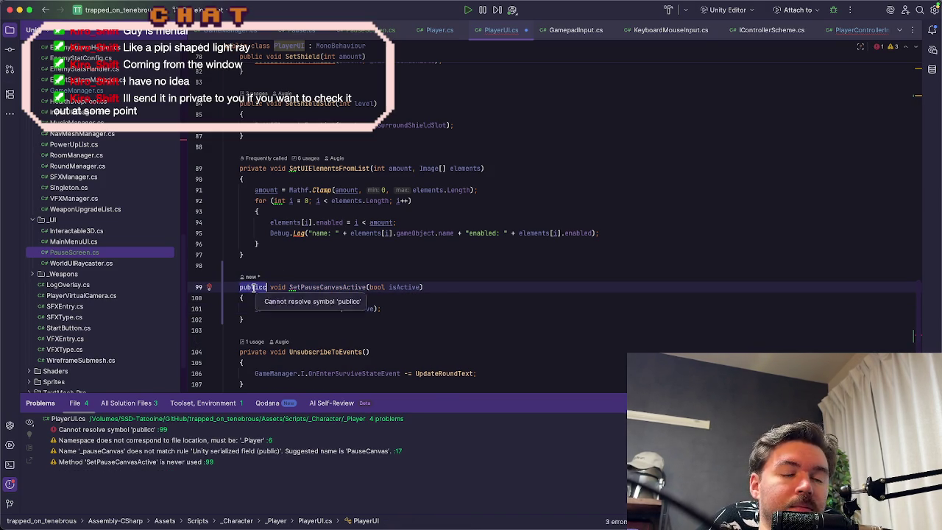
{"action": "key", "text": "BackSpace"}
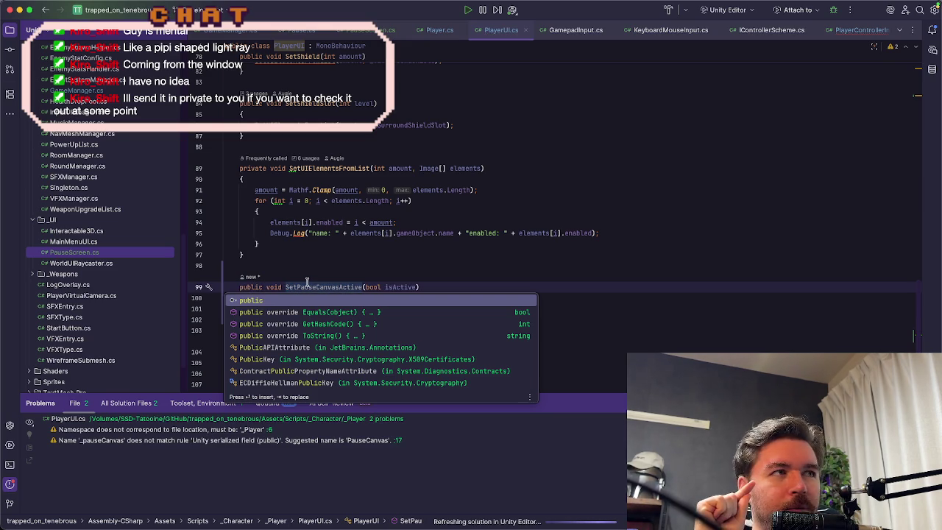
{"action": "key", "text": "Escape"}
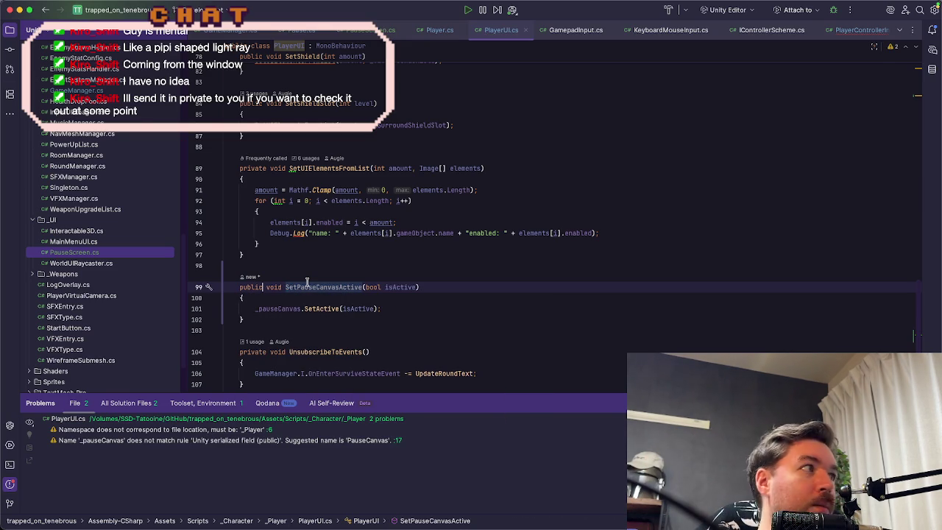
{"action": "key", "text": "Down"}
{"action": "key", "text": "Down"}
{"action": "key", "text": "Down"}
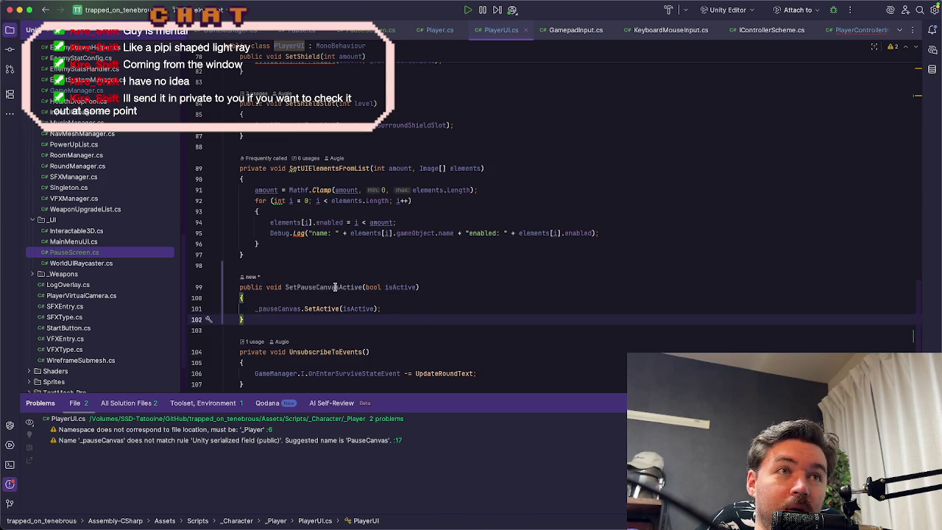
{"action": "left_click", "coordinate": [335, 287]}
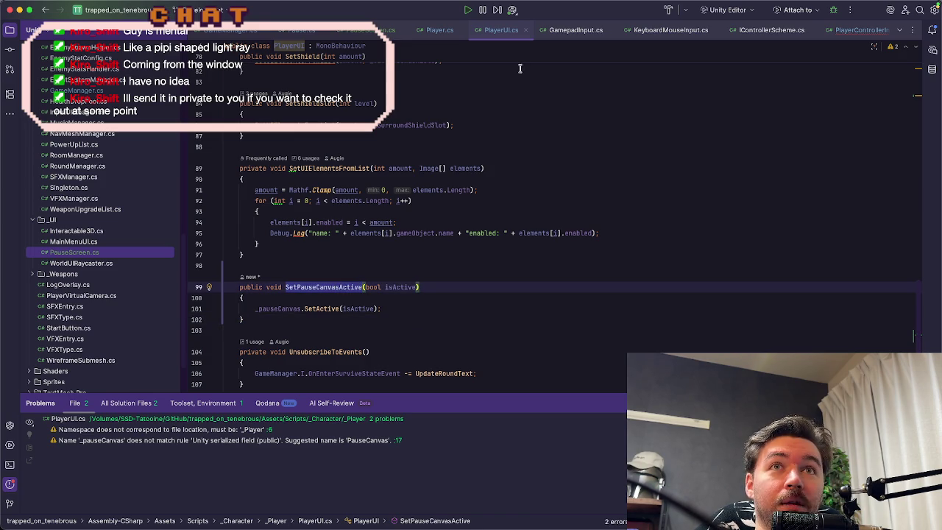
{"action": "left_click", "coordinate": [857, 29]}
Step: Complete the OnPausePerformed line as _playerUI.SetPauseCanvasActive(true);
{"action": "key", "text": "BackSpace"}
{"action": "type", "text": "S"}
{"action": "key", "text": "ctrl+space"}
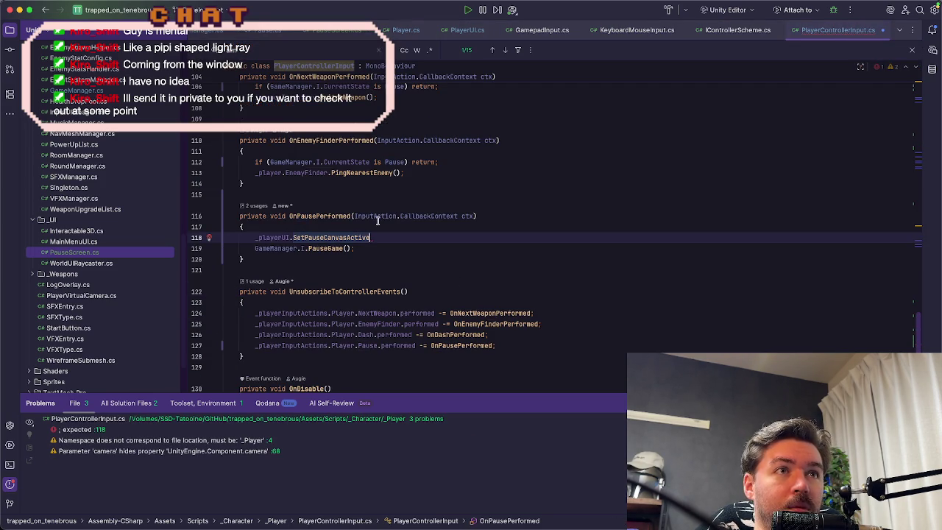
{"action": "type", "text": "("}
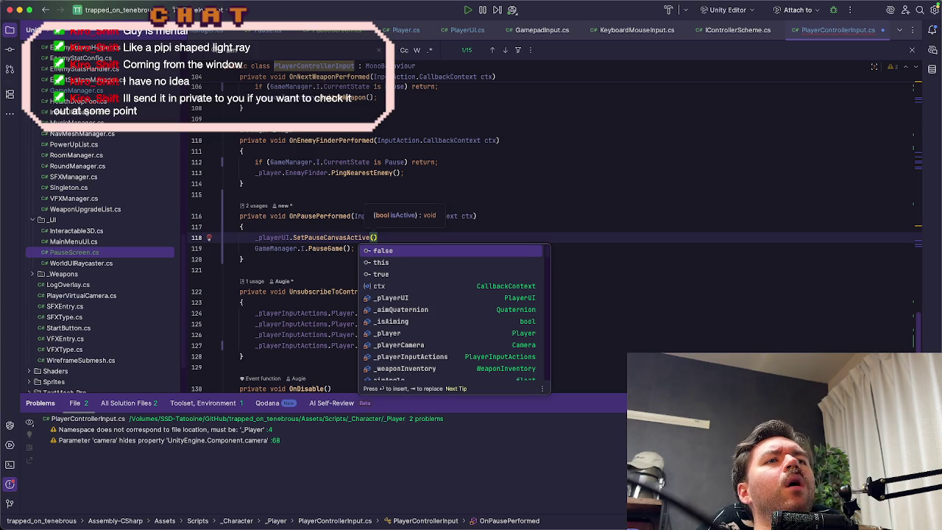
{"action": "type", "text": "true."}
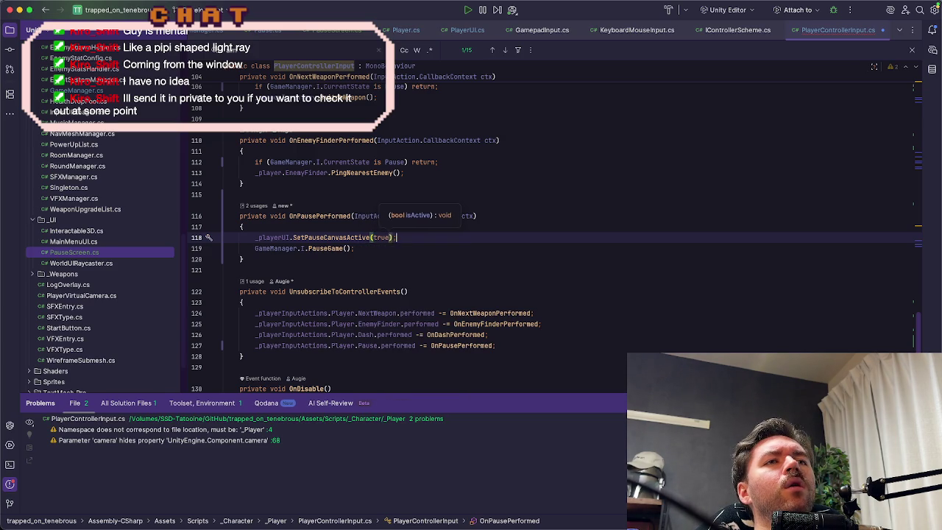
{"action": "type", "text": ";"}
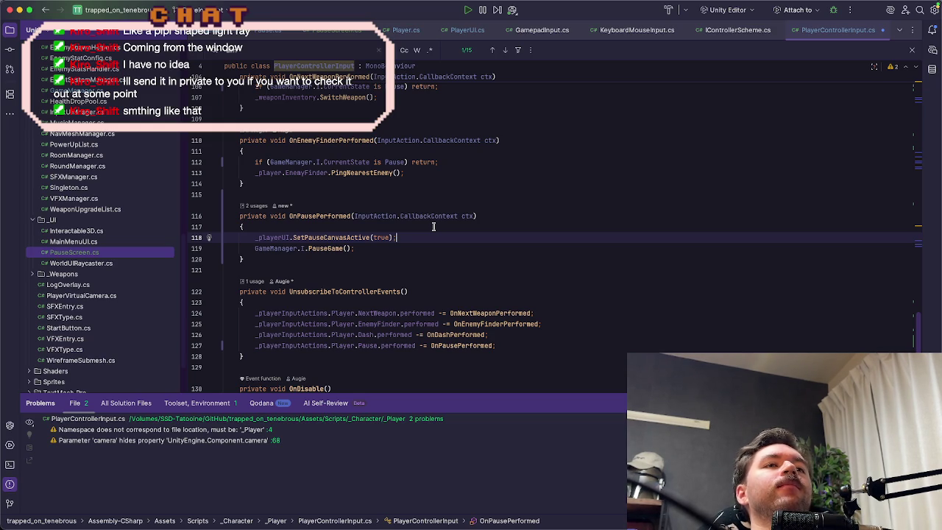
Step: Replace the true argument with GameManager.I.CurrentState is not Pause
{"action": "key", "text": "Left"}
{"action": "key", "text": "Left"}
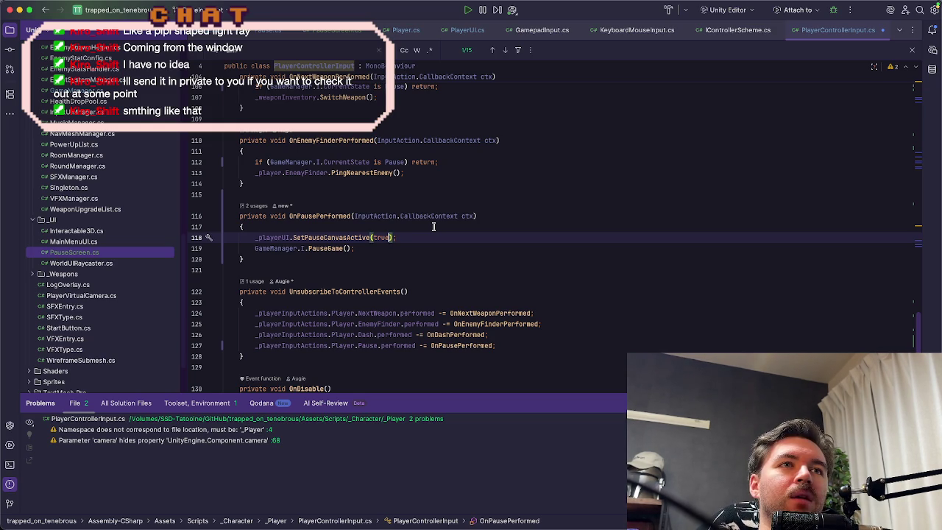
{"action": "key", "text": "BackSpace"}
{"action": "key", "text": "BackSpace"}
{"action": "key", "text": "BackSpace"}
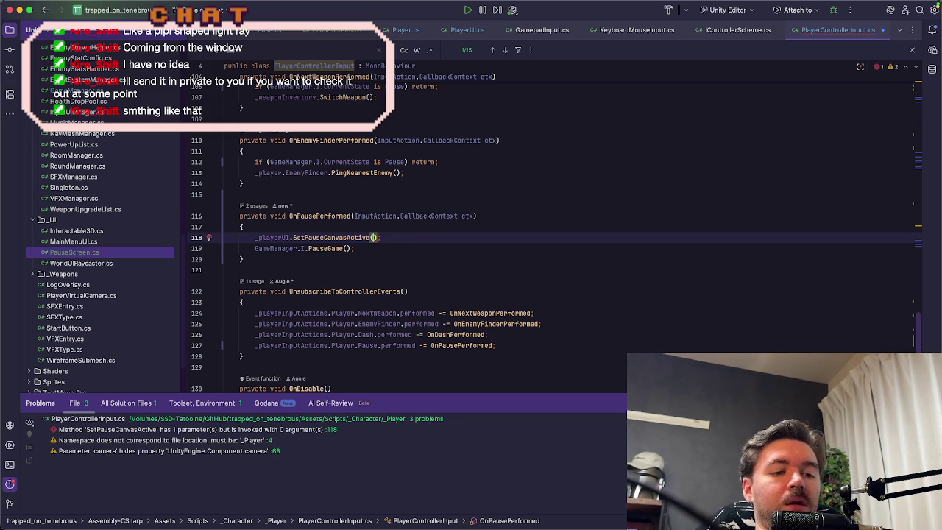
{"action": "type", "text": "game"}
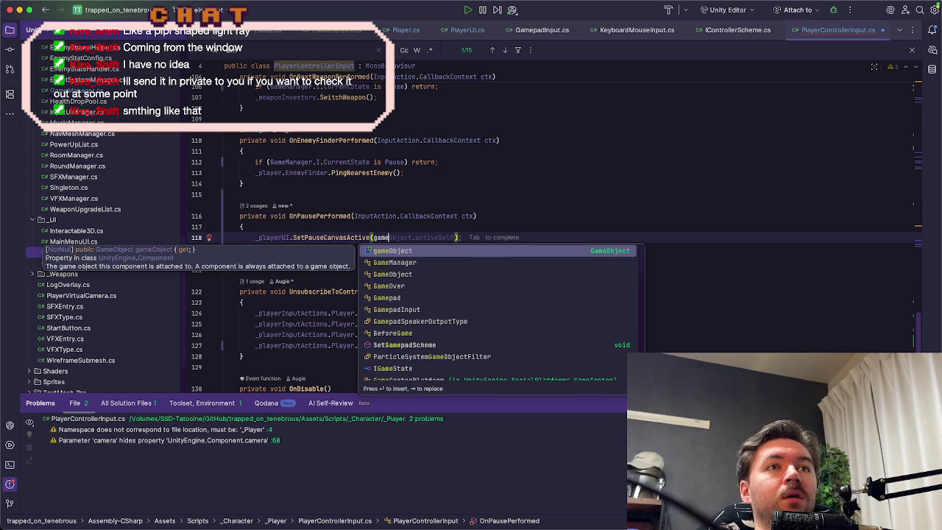
{"action": "type", "text": "mana"}
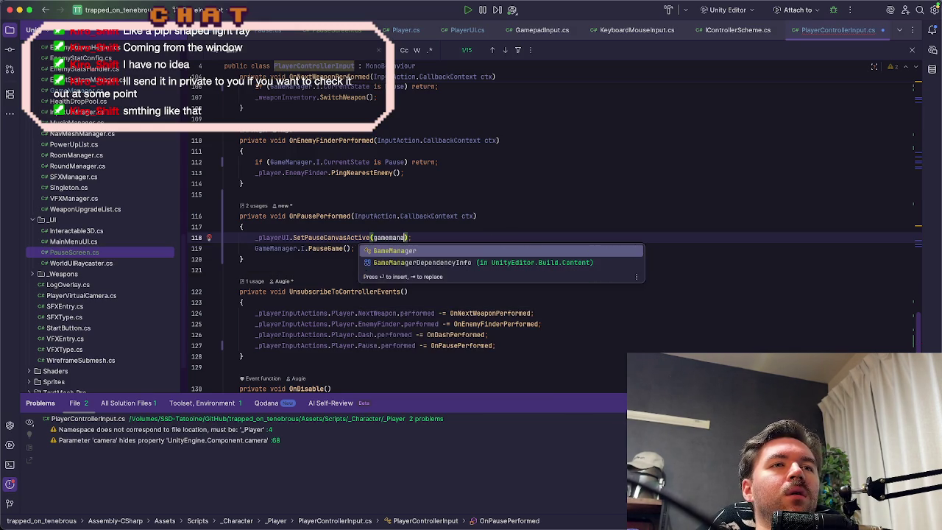
{"action": "key", "text": "Return"}
{"action": "type", "text": ".I."}
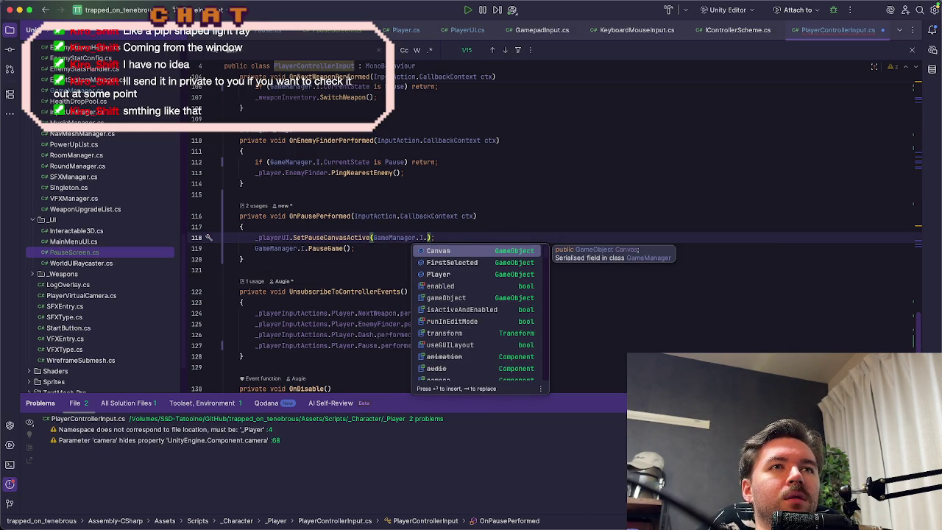
{"action": "type", "text": "curr"}
{"action": "key", "text": "Return"}
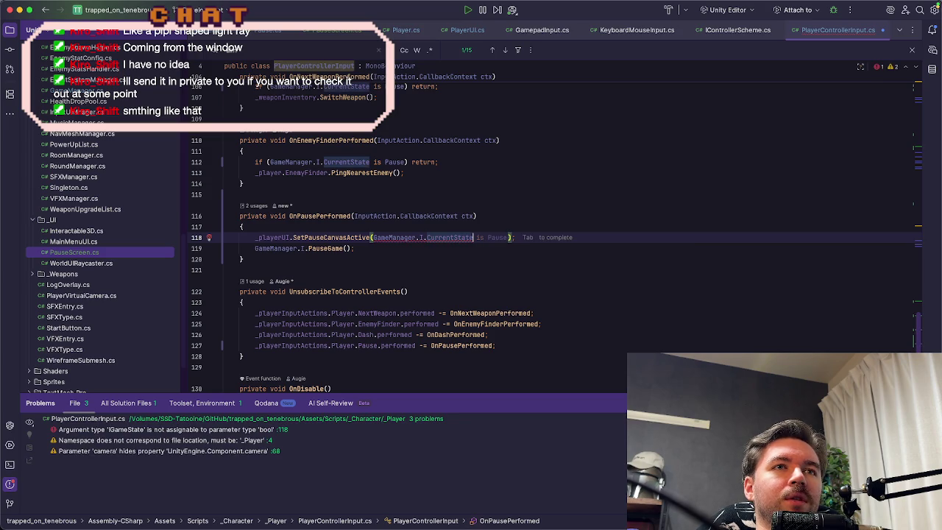
{"action": "key", "text": "Tab"}
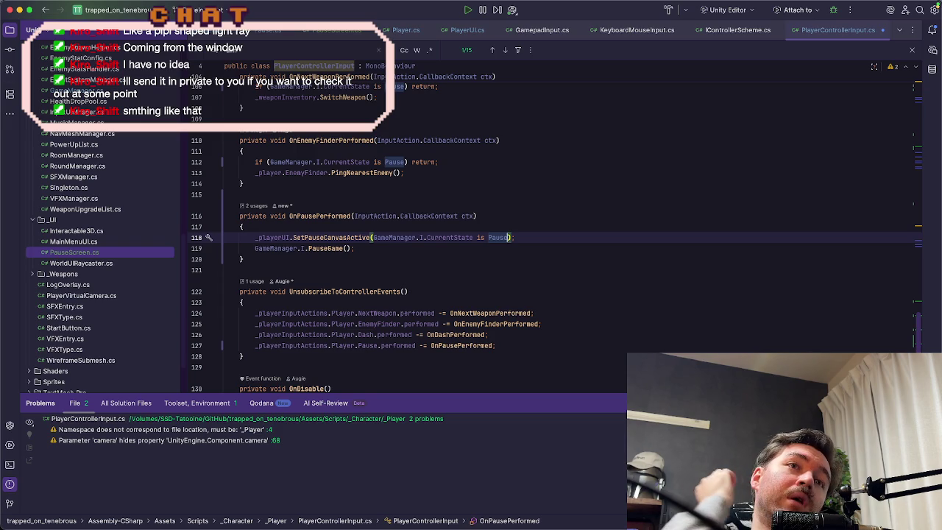
{"action": "left_click", "coordinate": [488, 237]}
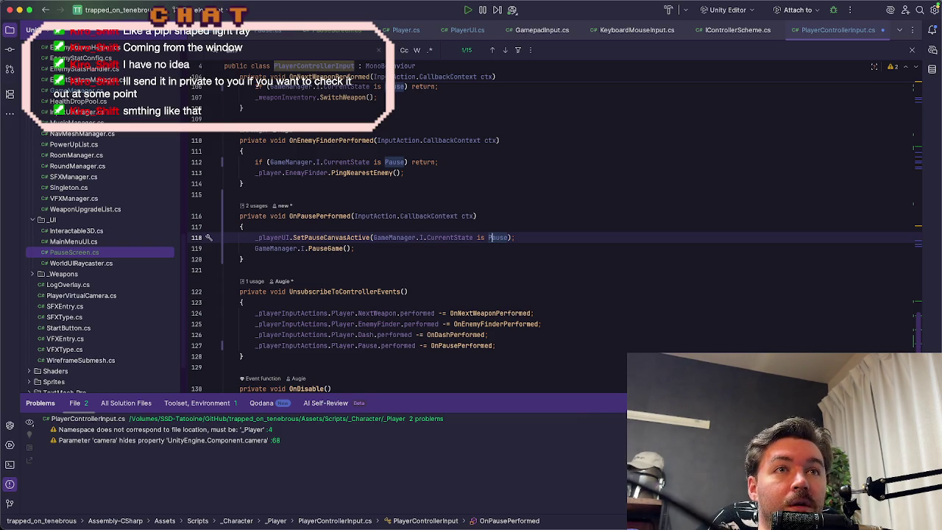
{"action": "type", "text": "not"}
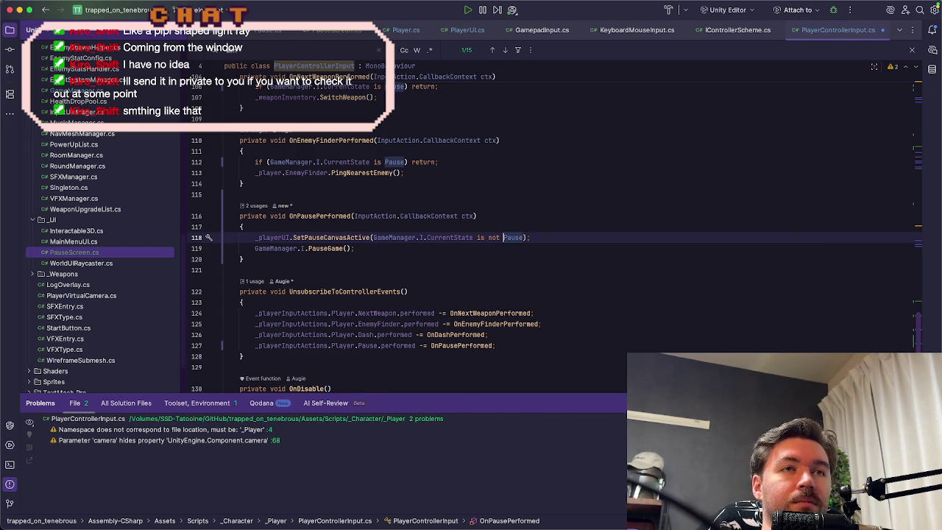
{"action": "key", "text": "super+Tab"}
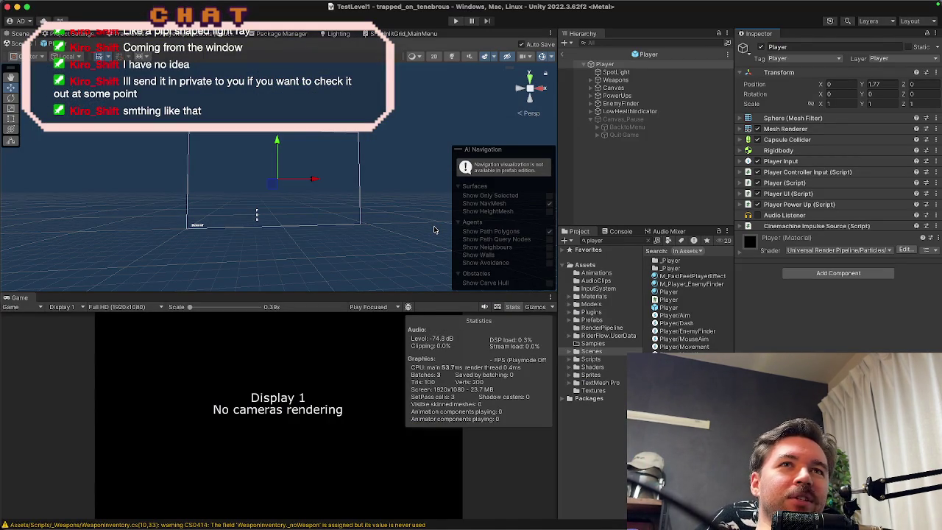
Step: Inspect the Player's Player UI (Script) fields and try dragging Canvas_Pause onto the component
{"action": "left_click", "coordinate": [624, 119]}
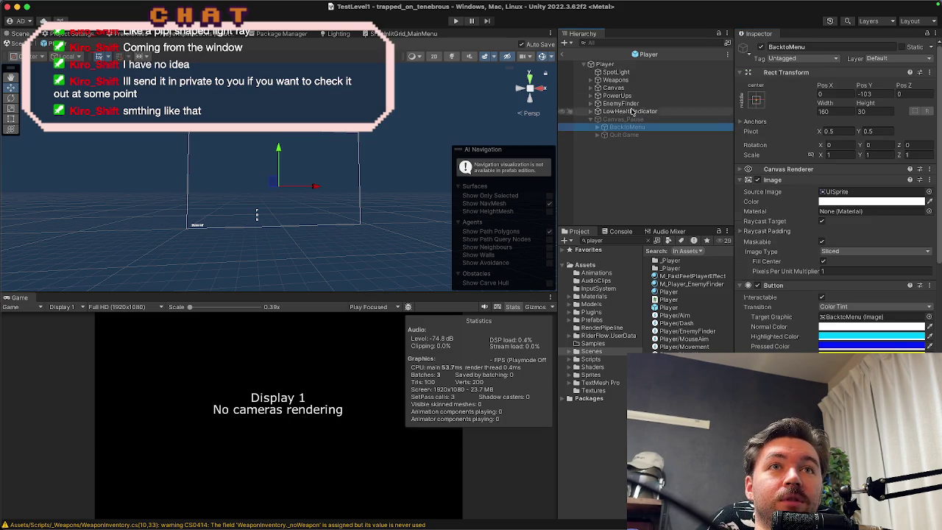
{"action": "left_click", "coordinate": [605, 65]}
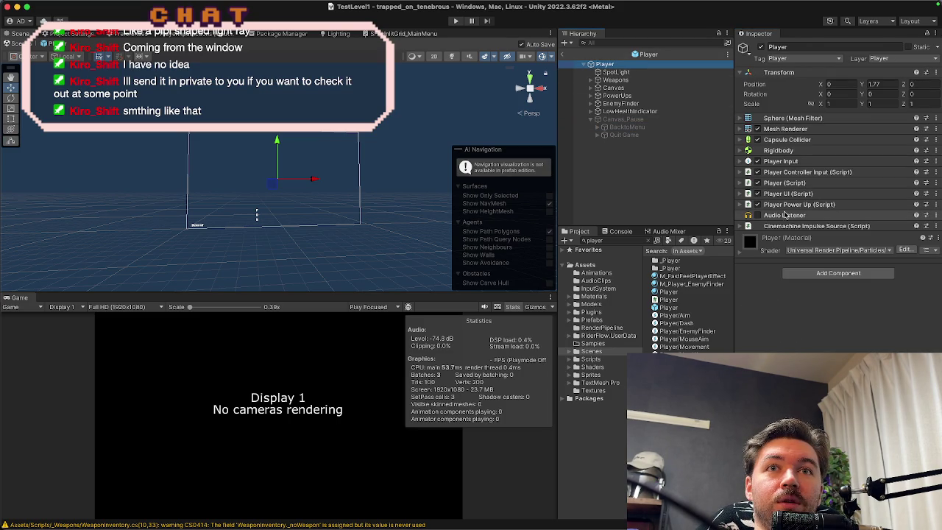
{"action": "left_click", "coordinate": [794, 193]}
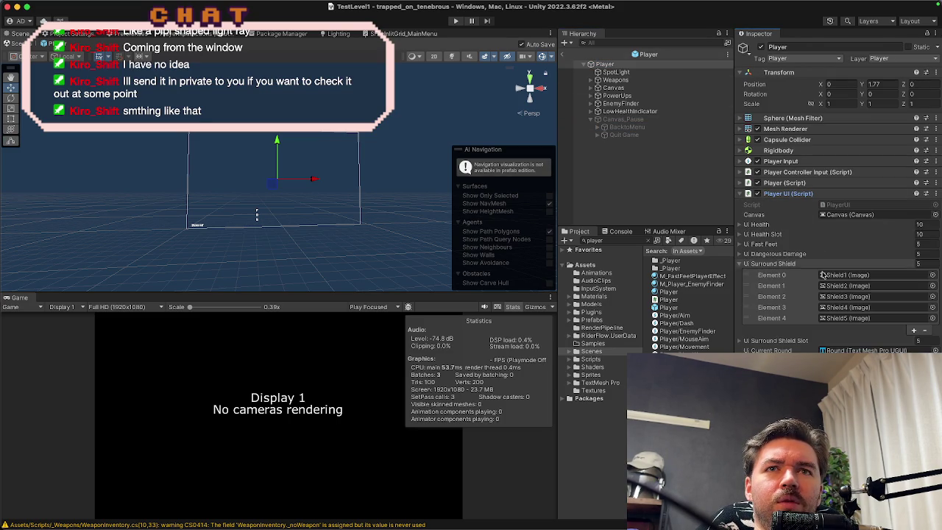
{"action": "left_click", "coordinate": [845, 215]}
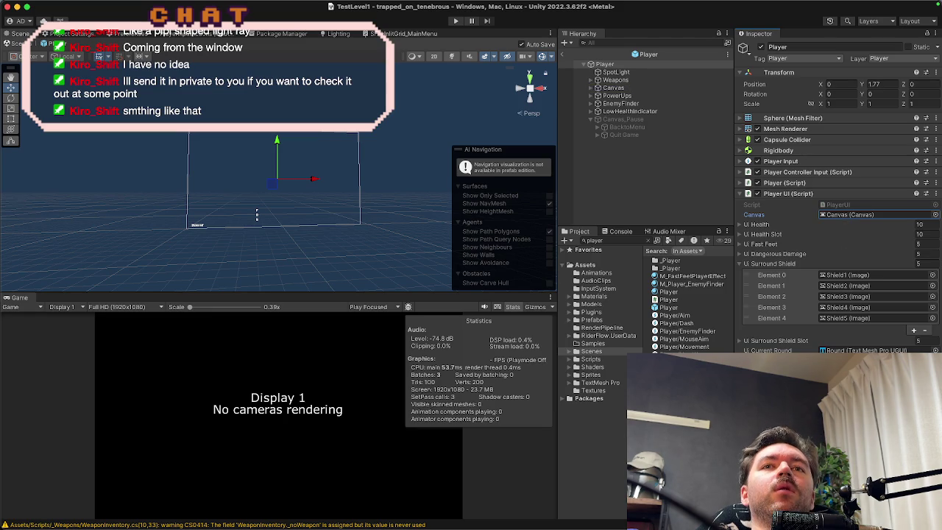
{"action": "left_click_drag", "start_coordinate": [632, 120], "coordinate": [780, 221]}
{"action": "key", "text": "Escape"}
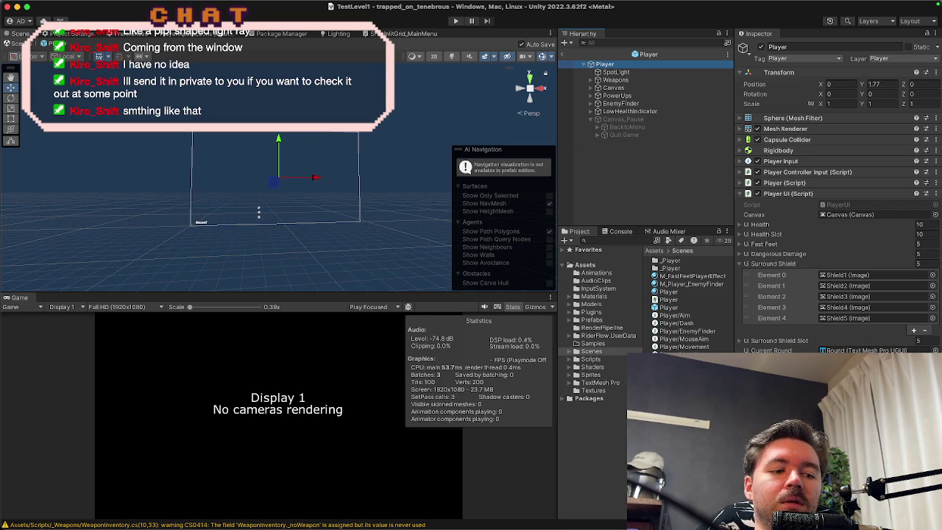
{"action": "key", "text": "super+Tab"}
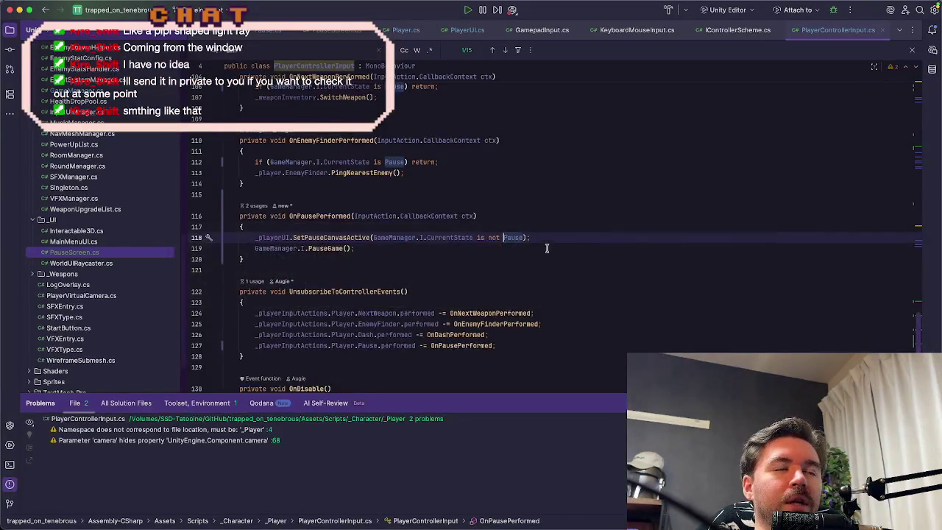
Step: In PlayerUI.cs, move the _pauseCanvas declaration up to line 9, below the canvas field
{"action": "scroll", "coordinate": [662, 243], "scroll_direction": "up", "scroll_amount": 3}
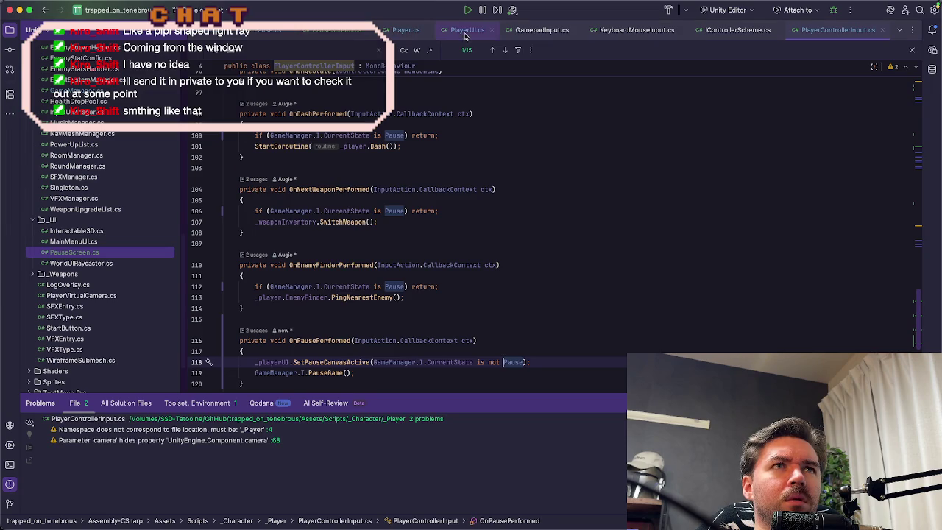
{"action": "left_click", "coordinate": [467, 30]}
{"action": "scroll", "coordinate": [435, 157], "scroll_direction": "up", "scroll_amount": 7}
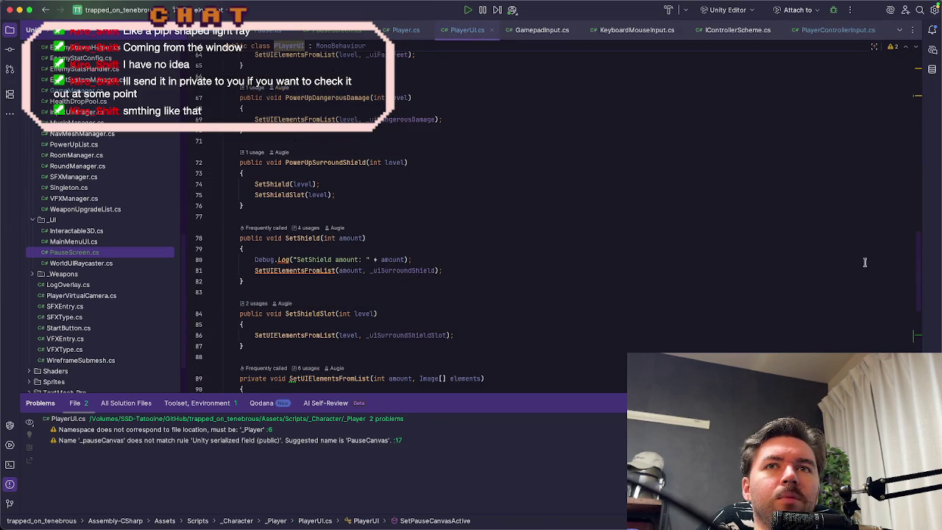
{"action": "left_click_drag", "start_coordinate": [925, 261], "coordinate": [927, 193]}
{"action": "scroll", "coordinate": [928, 194], "scroll_direction": "up", "scroll_amount": 13}
{"action": "left_click", "coordinate": [522, 229]}
{"action": "key", "text": "alt+shift+Up"}
{"action": "key", "text": "alt+shift+Up"}
{"action": "key", "text": "alt+shift+Up"}
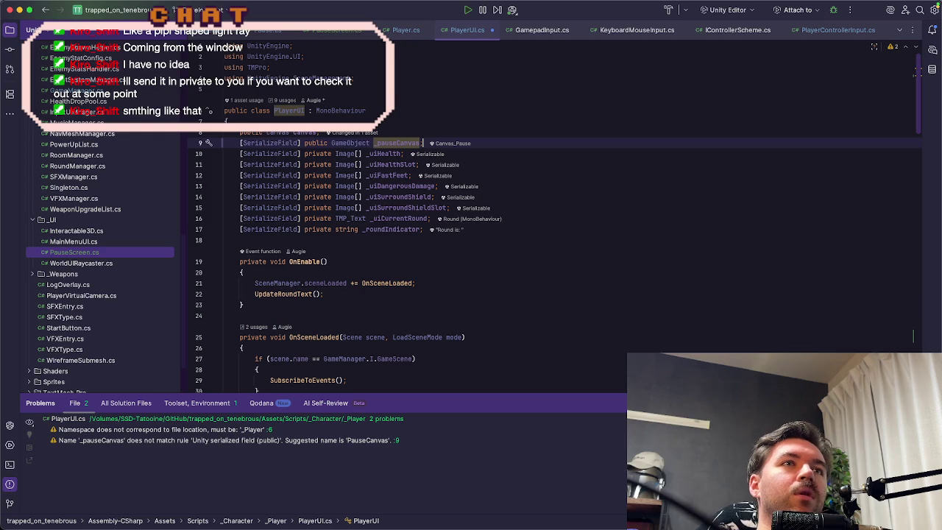
Step: Change the _pauseCanvas field from public to private, save, and return to Unity
{"action": "double_click", "coordinate": [315, 143]}
{"action": "type", "text": "pri"}
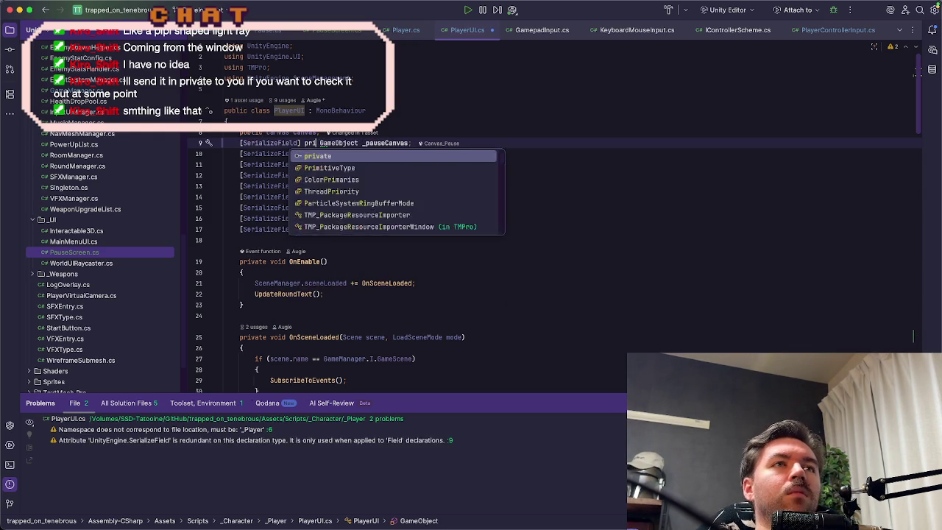
{"action": "type", "text": "vate"}
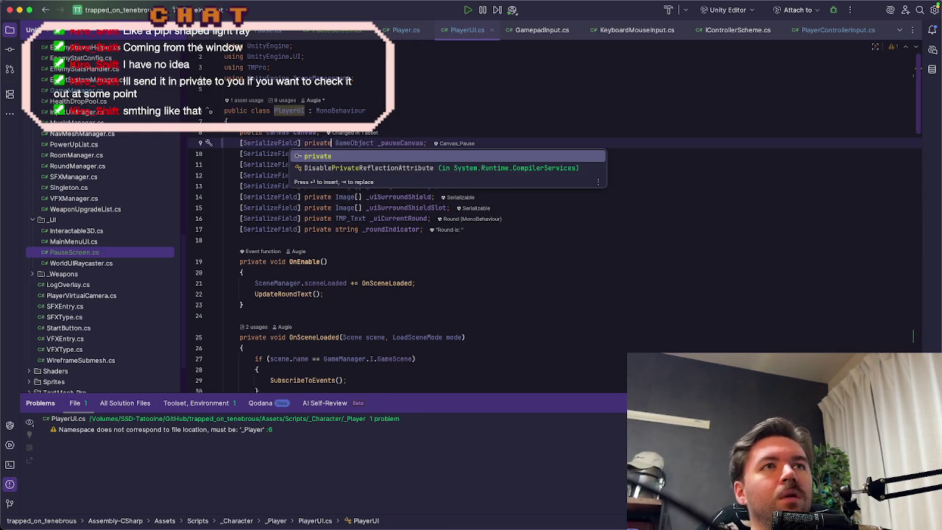
{"action": "key", "text": "Escape"}
{"action": "left_click", "coordinate": [445, 93]}
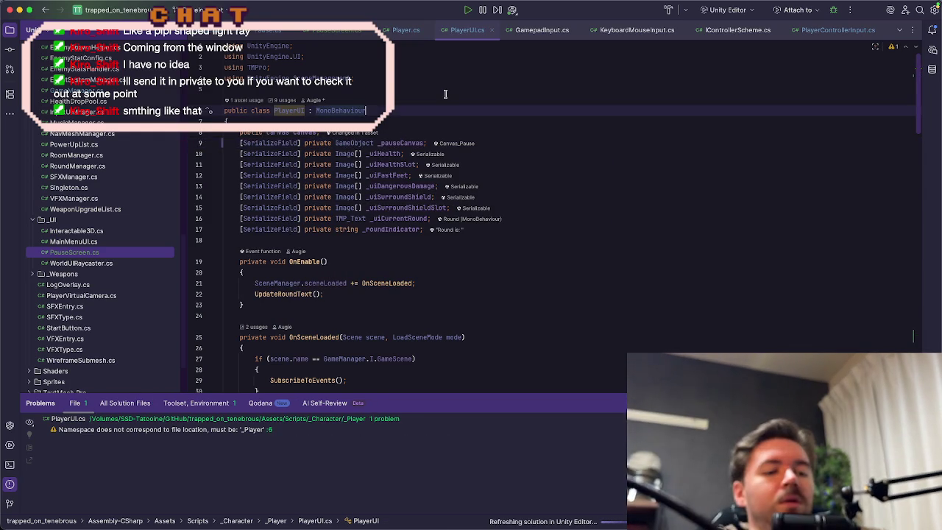
{"action": "key", "text": "super+Tab"}
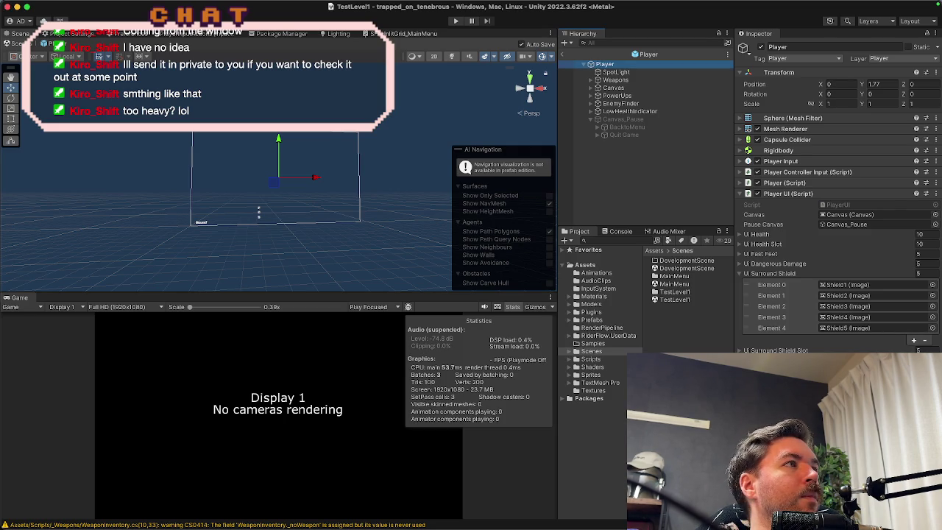
{"action": "key", "text": "super+Tab"}
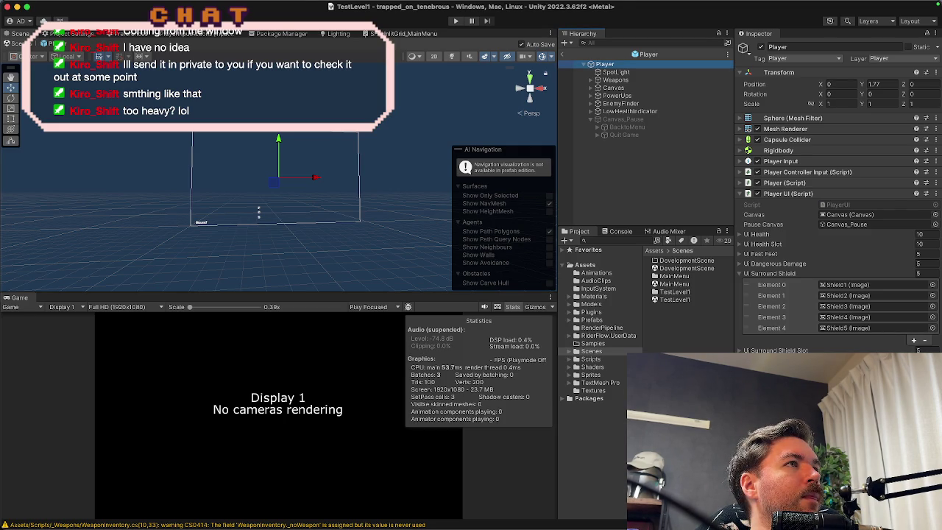
{"action": "key", "text": "super+Tab"}
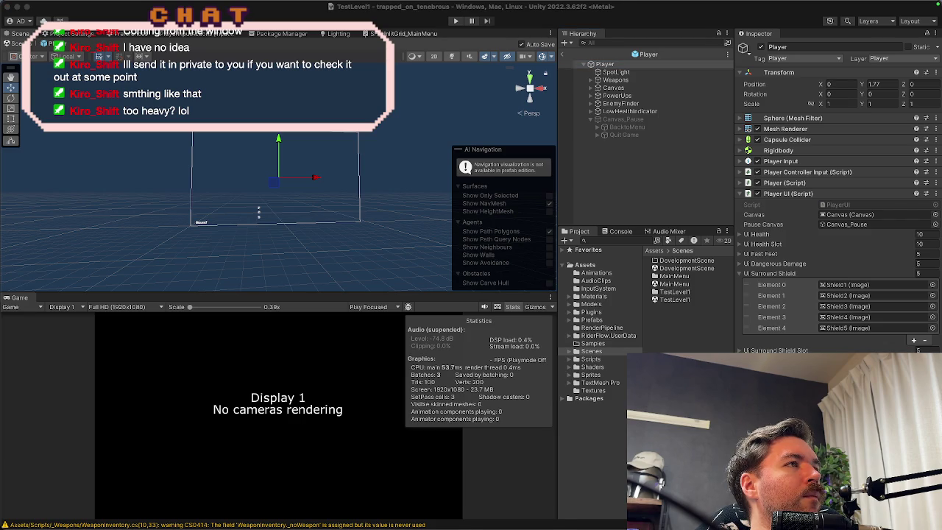
{"action": "key", "text": "super+Tab"}
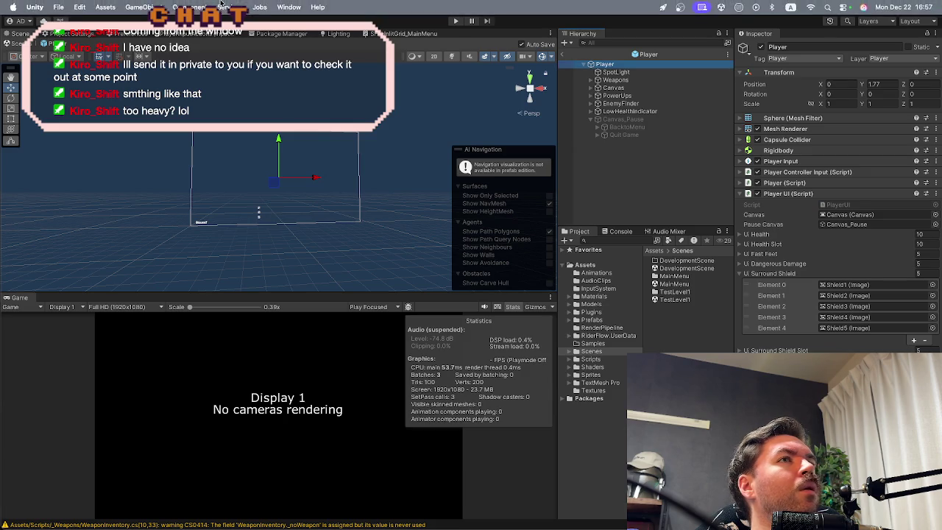
{"action": "key", "text": "super+q"}
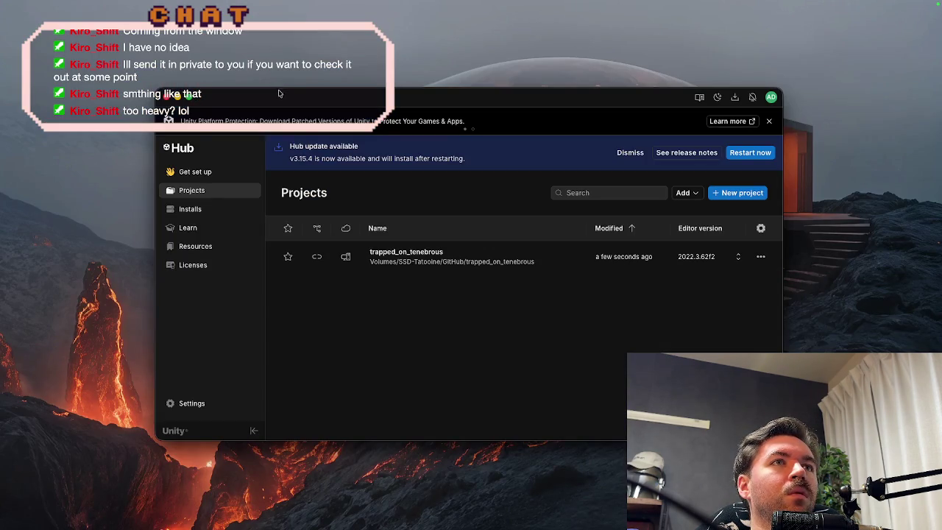
{"action": "mouse_move", "coordinate": [280, 93]}
{"action": "left_mouse_down"}
{"action": "mouse_move", "coordinate": [270, 80]}
{"action": "mouse_move", "coordinate": [298, 98]}
{"action": "left_mouse_up"}
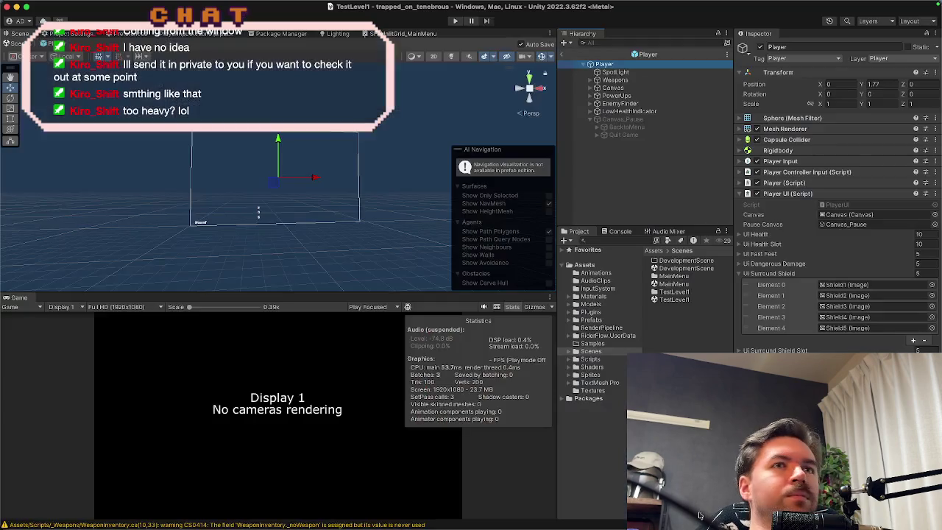
{"action": "left_click", "coordinate": [563, 54]}
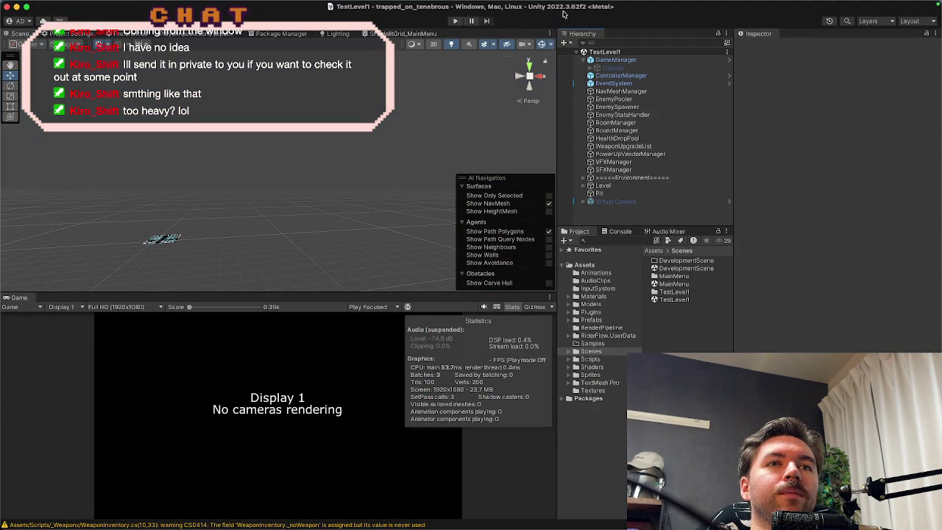
Step: Open the MainMenu scene from Assets/Scenes and start Play mode
{"action": "left_click", "coordinate": [597, 366]}
{"action": "left_click", "coordinate": [598, 360]}
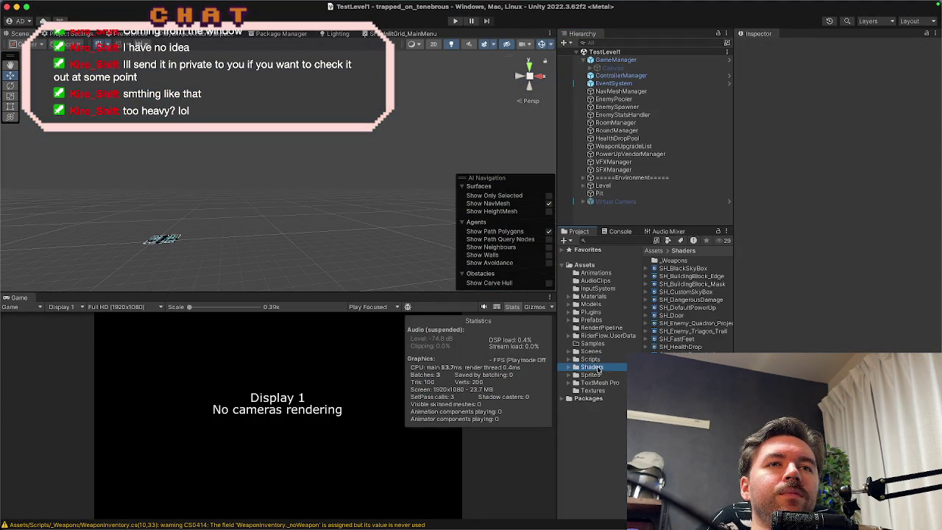
{"action": "left_click", "coordinate": [599, 352]}
{"action": "double_click", "coordinate": [676, 284]}
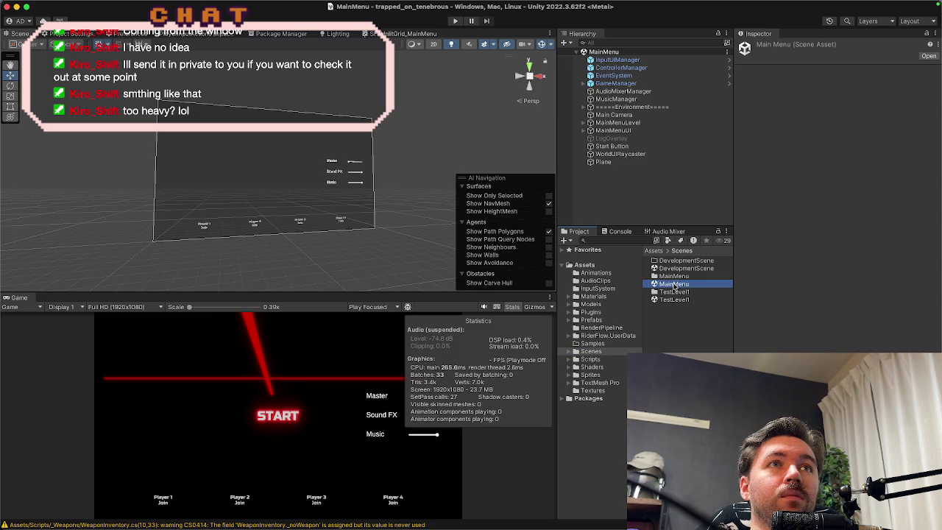
{"action": "left_click", "coordinate": [453, 22]}
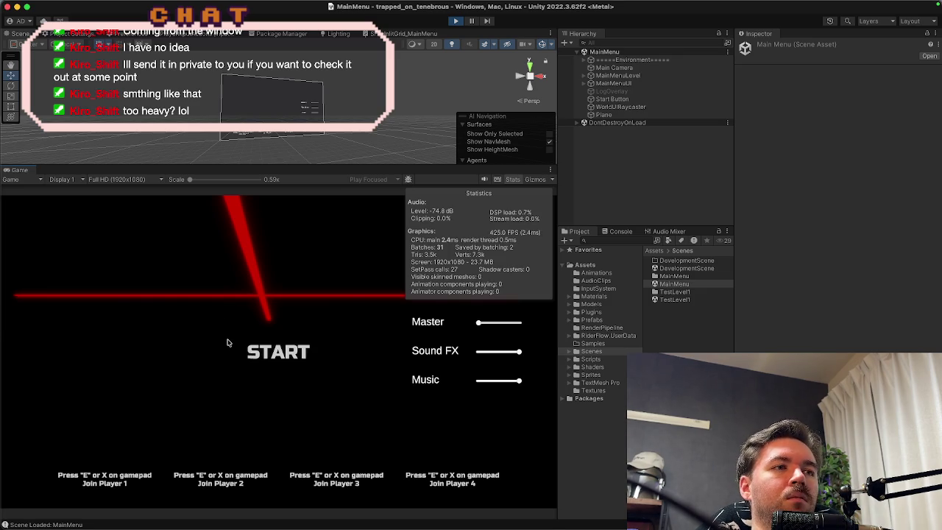
Step: Restart Play, join as Player 1 with E, start the game, then pause and choose Back to Menu
{"action": "left_click", "coordinate": [456, 21]}
{"action": "left_click", "coordinate": [456, 22]}
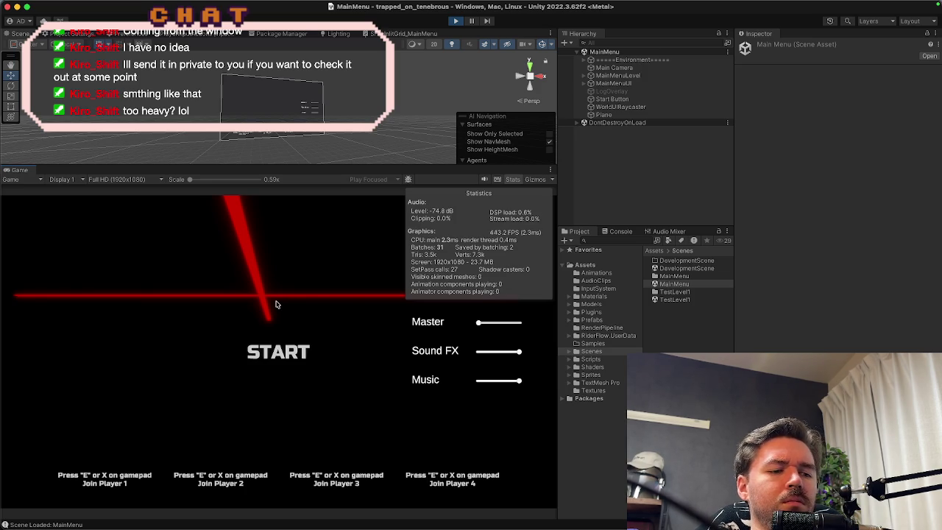
{"action": "key", "text": "e"}
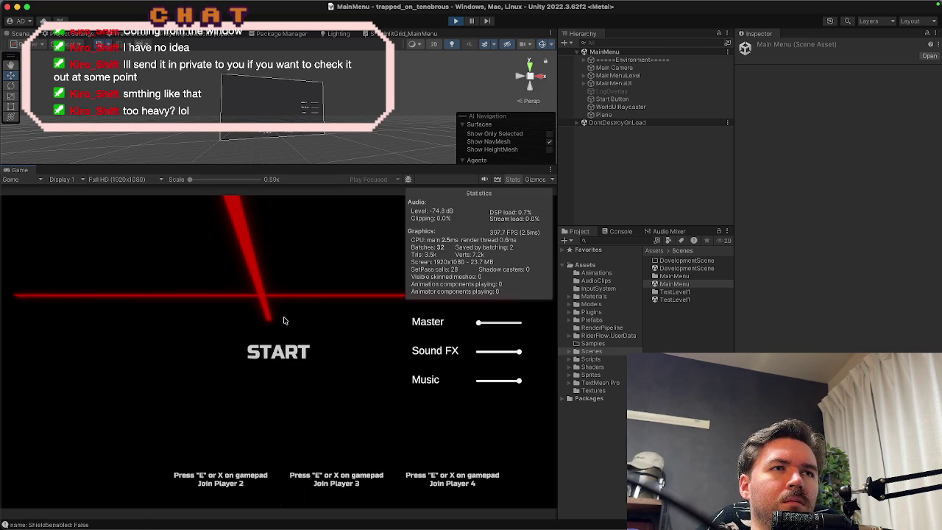
{"action": "left_click", "coordinate": [284, 320]}
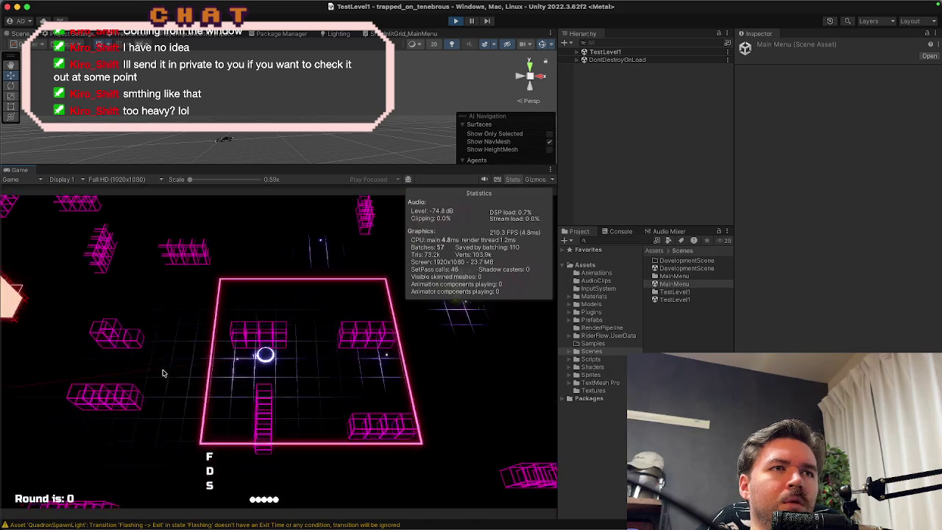
{"action": "key", "text": "Escape"}
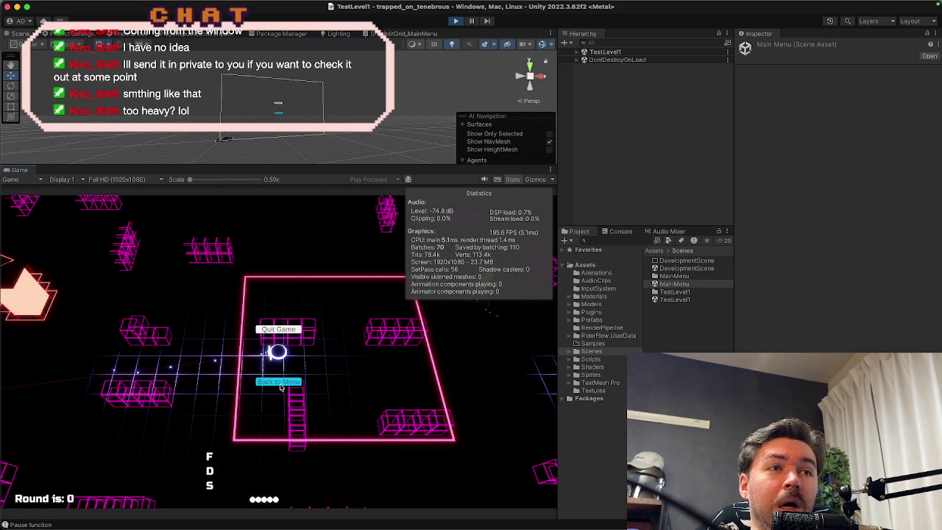
{"action": "left_click", "coordinate": [274, 386]}
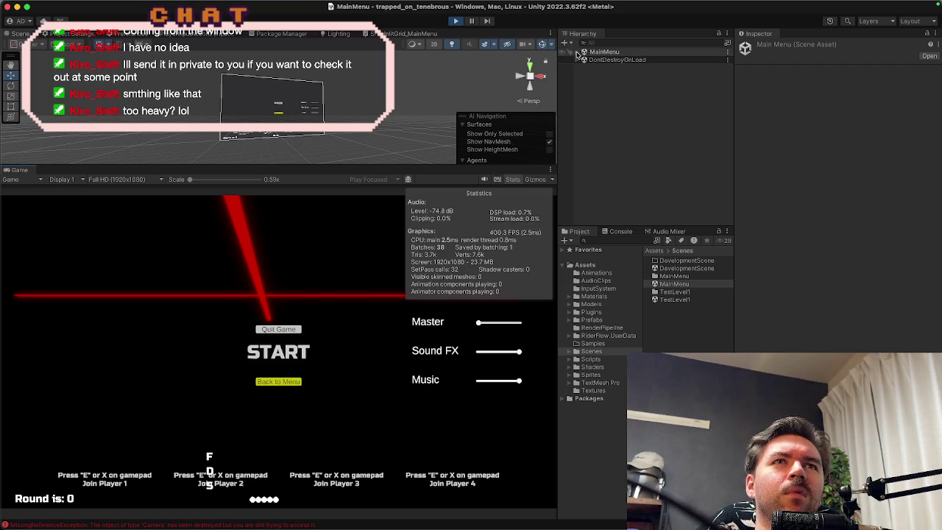
Step: Inspect the persistent Player1 object under DontDestroyOnLoad, then stop Play mode
{"action": "left_click", "coordinate": [578, 52]}
{"action": "left_click", "coordinate": [578, 123]}
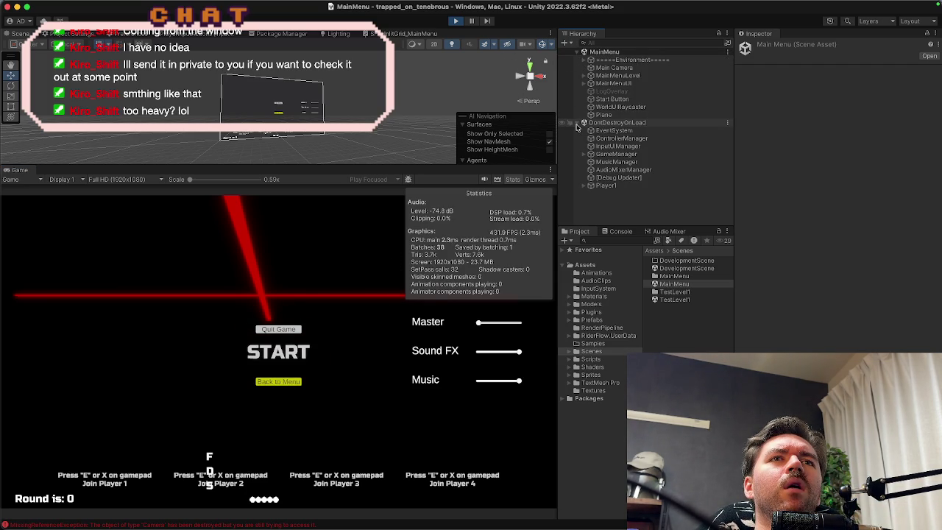
{"action": "left_click", "coordinate": [614, 188]}
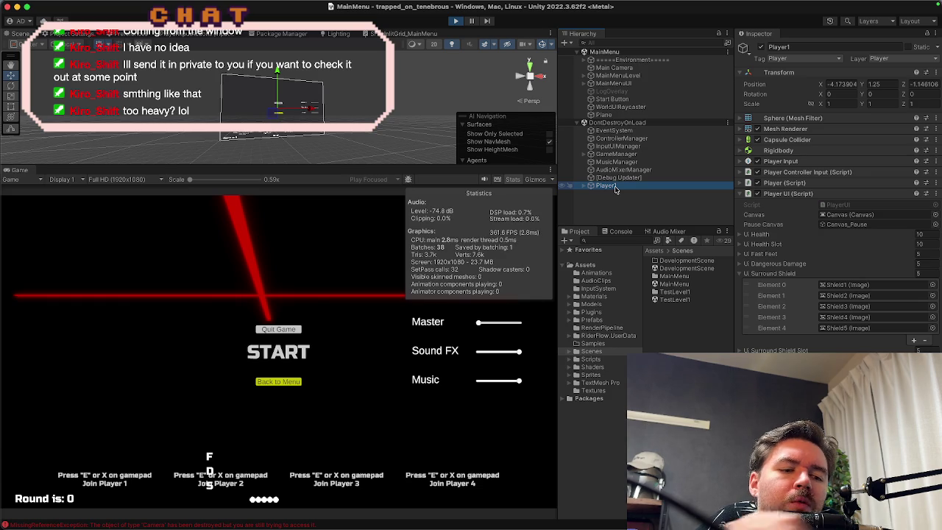
{"action": "left_click", "coordinate": [456, 21]}
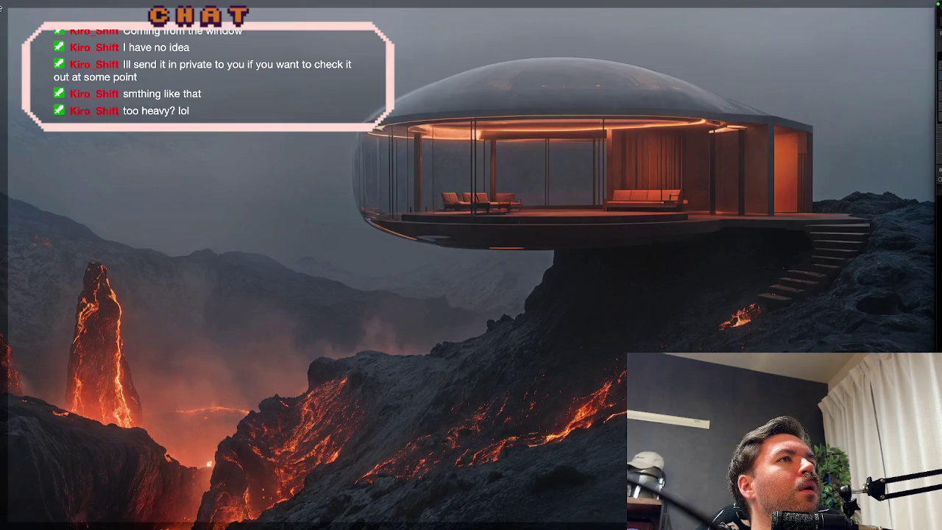
Step: Switch to the desktop space holding the Unity Editor
{"action": "key", "text": "ctrl+Right"}
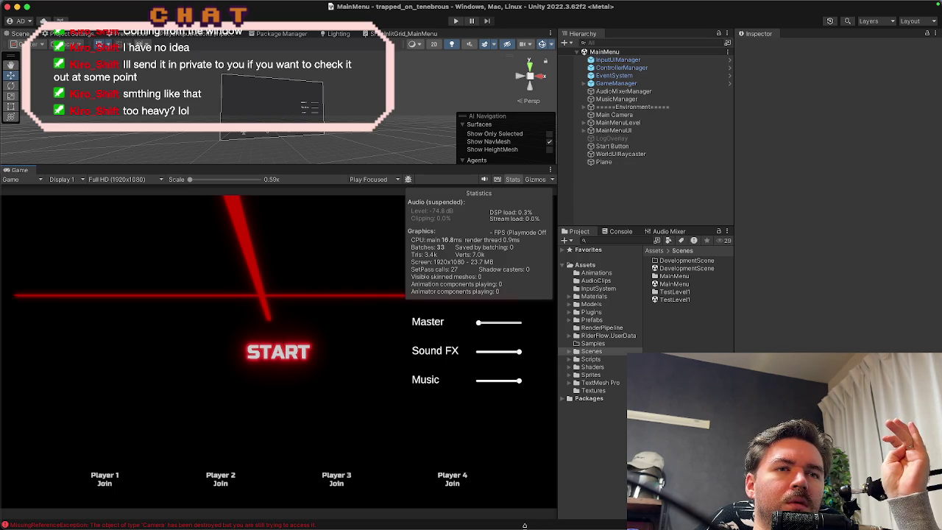
{"action": "mouse_move", "coordinate": [514, 528]}
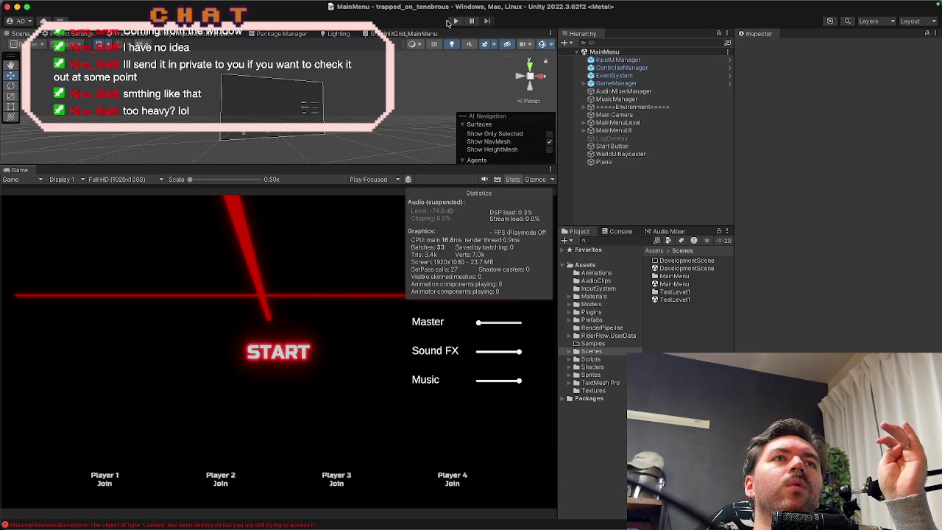
{"action": "left_click", "coordinate": [455, 22]}
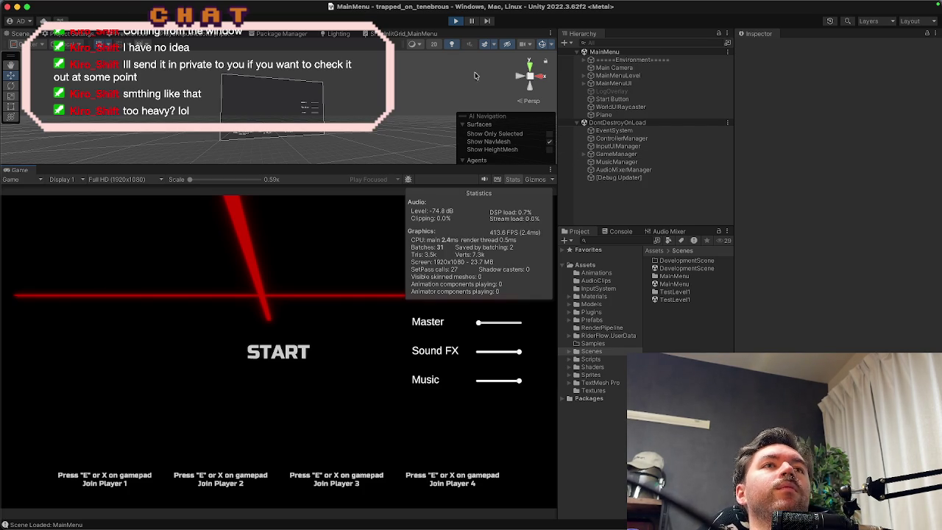
{"action": "left_click", "coordinate": [456, 22]}
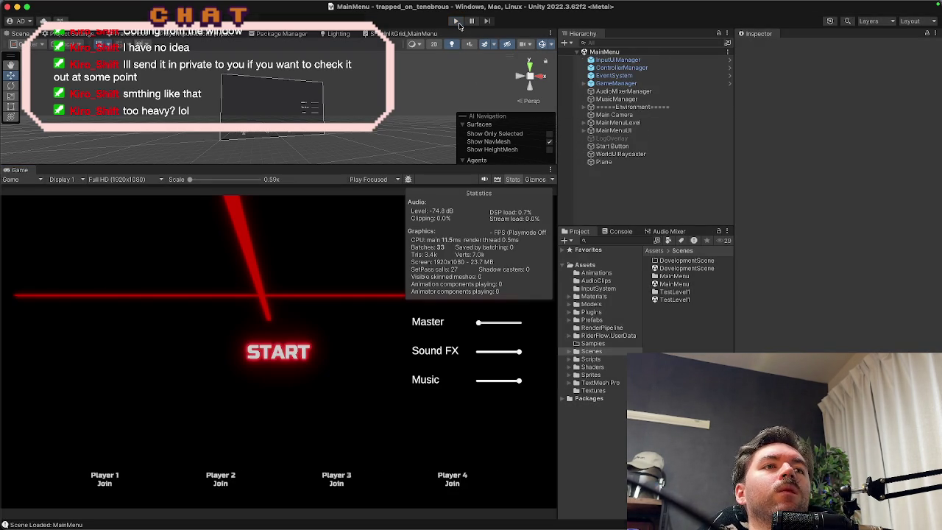
Step: Search Rider for 'join' and open the Join input action property
{"action": "key", "text": "super+Tab"}
{"action": "key", "text": "super+Tab"}
{"action": "key", "text": "super+Tab"}
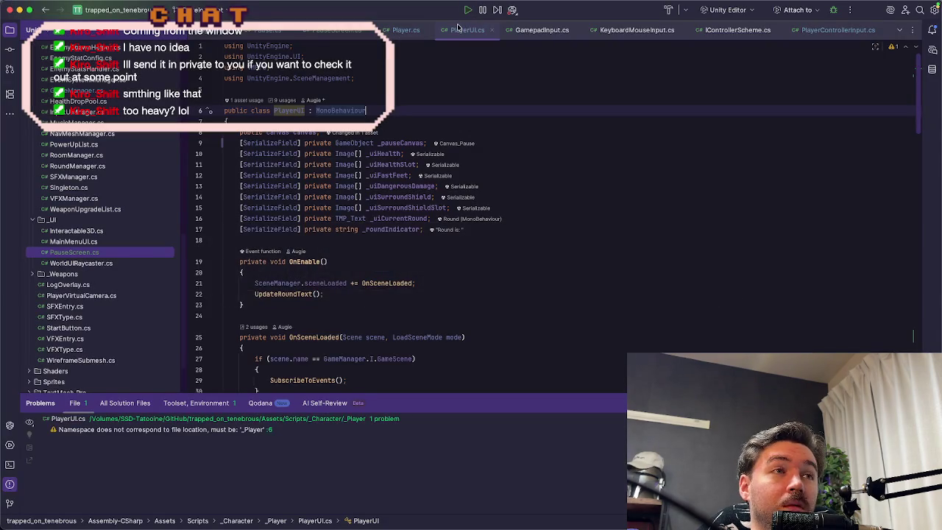
{"action": "left_click", "coordinate": [469, 79]}
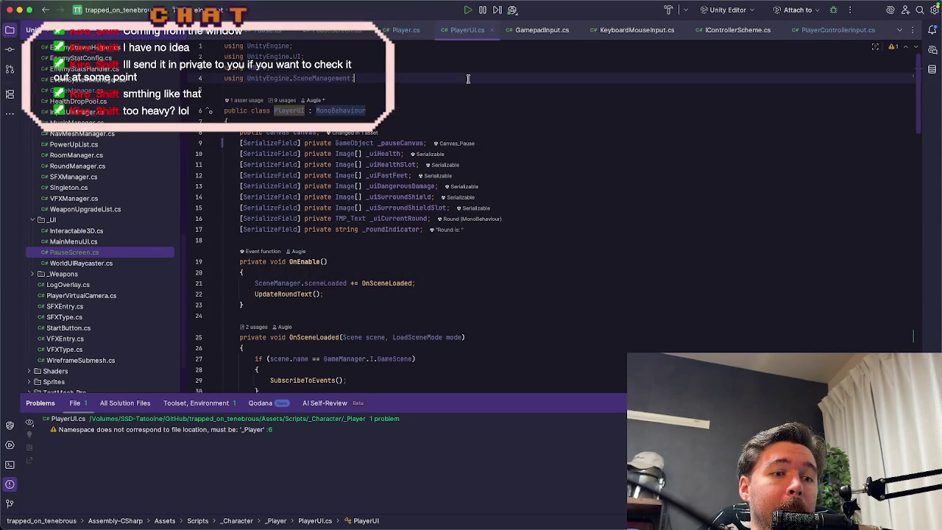
{"action": "key", "text": "super+f"}
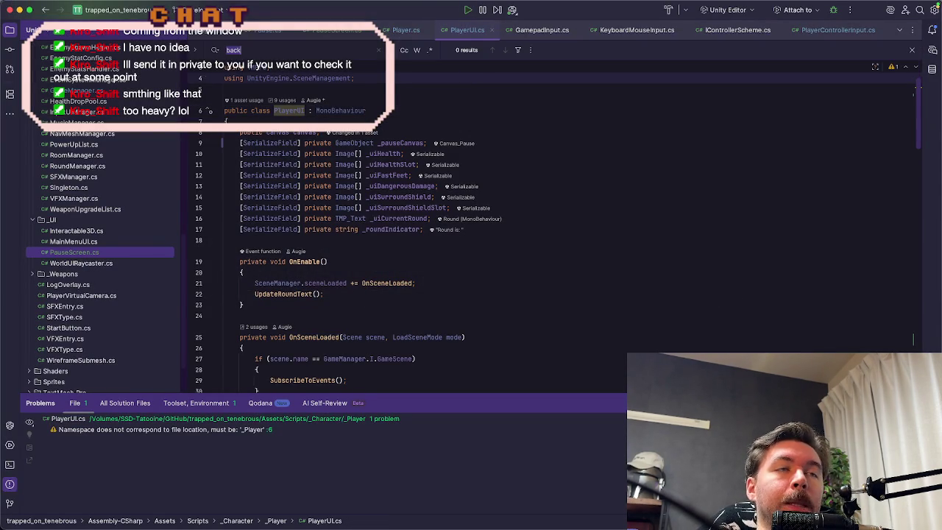
{"action": "type", "text": "join"}
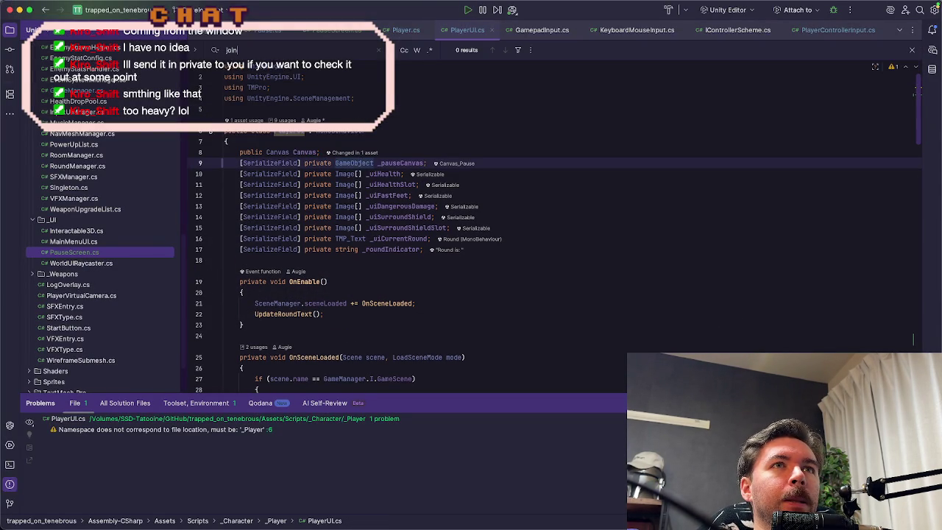
{"action": "key", "text": "shift"}
{"action": "key", "text": "shift"}
{"action": "type", "text": "join"}
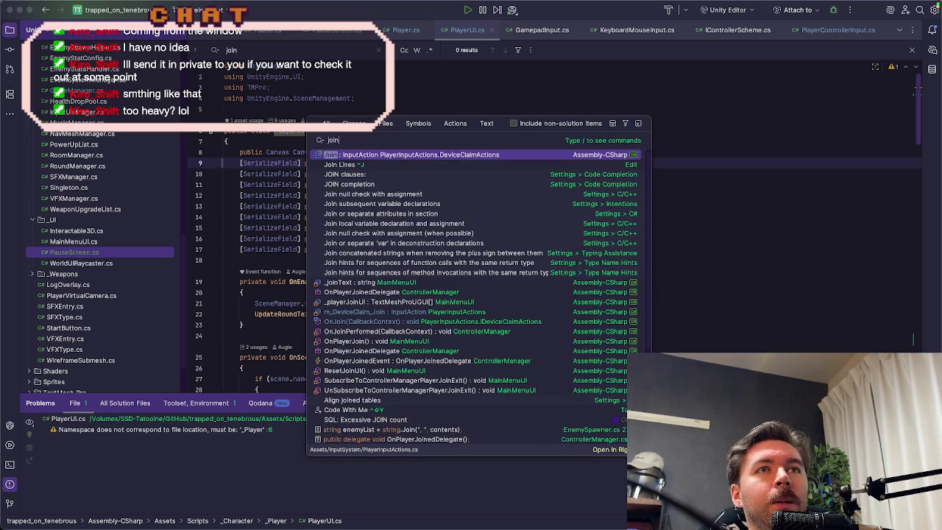
{"action": "left_click", "coordinate": [455, 155]}
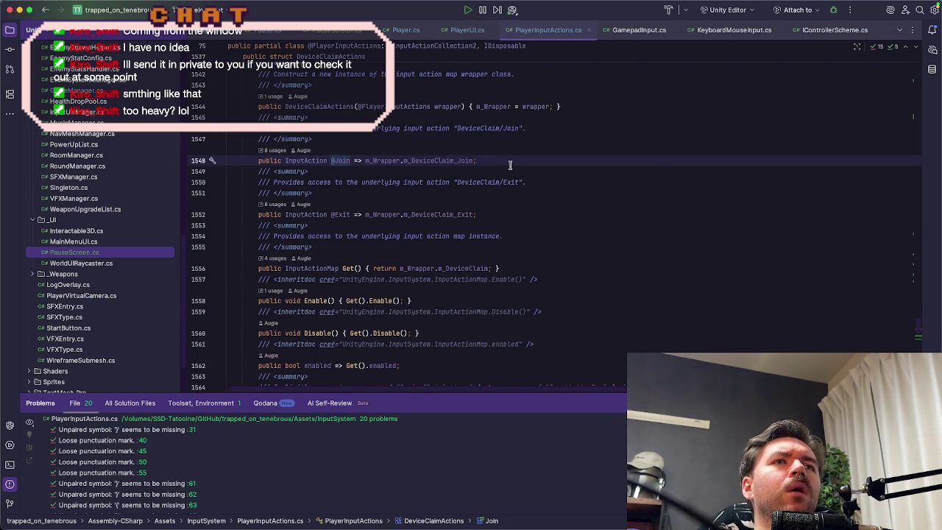
Step: Check the Join action definition, then open ControllerManager.cs at its DeviceClaim.Join subscription
{"action": "key", "text": "shift"}
{"action": "key", "text": "shift"}
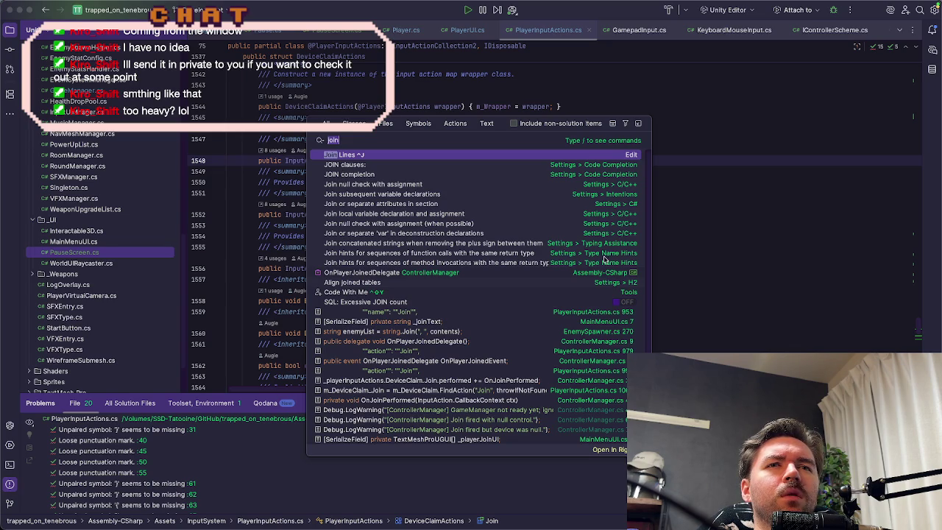
{"action": "left_click", "coordinate": [595, 313]}
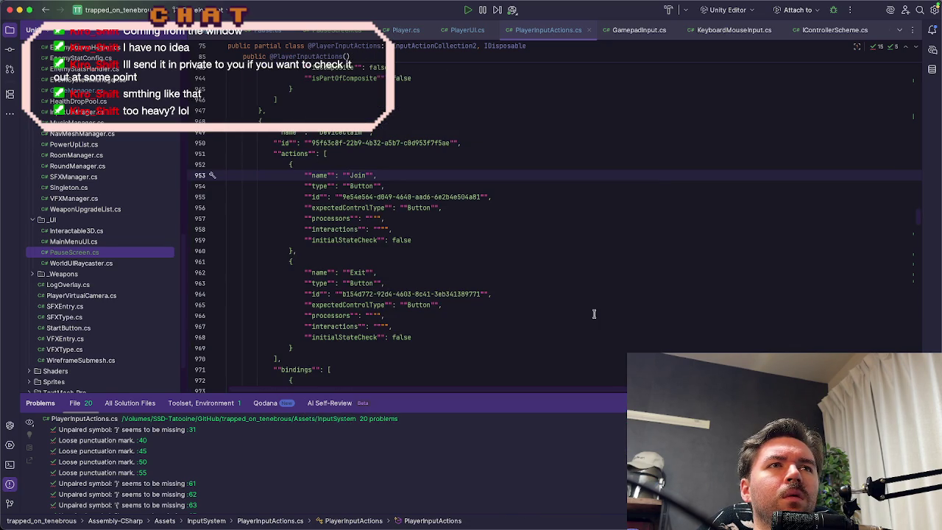
{"action": "key", "text": "shift"}
{"action": "key", "text": "shift"}
{"action": "scroll", "coordinate": [594, 316], "scroll_direction": "down", "scroll_amount": 1}
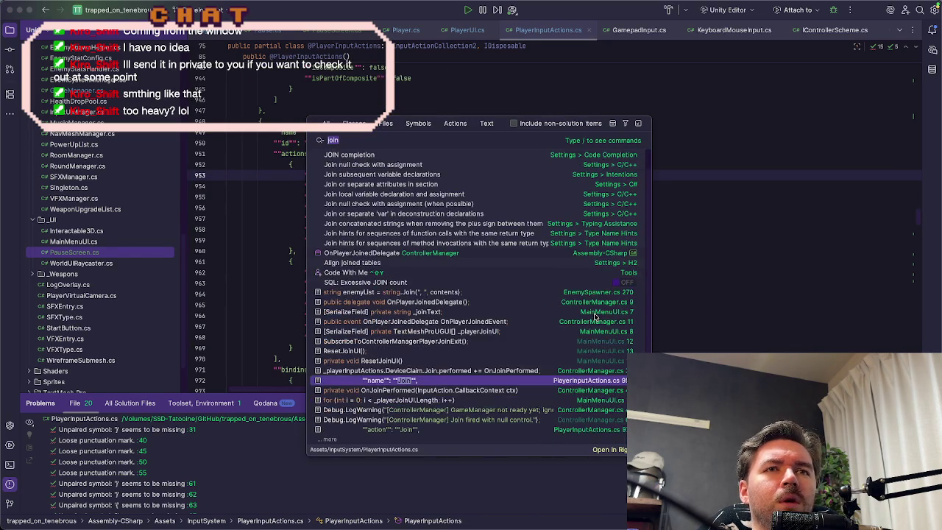
{"action": "left_click", "coordinate": [586, 373]}
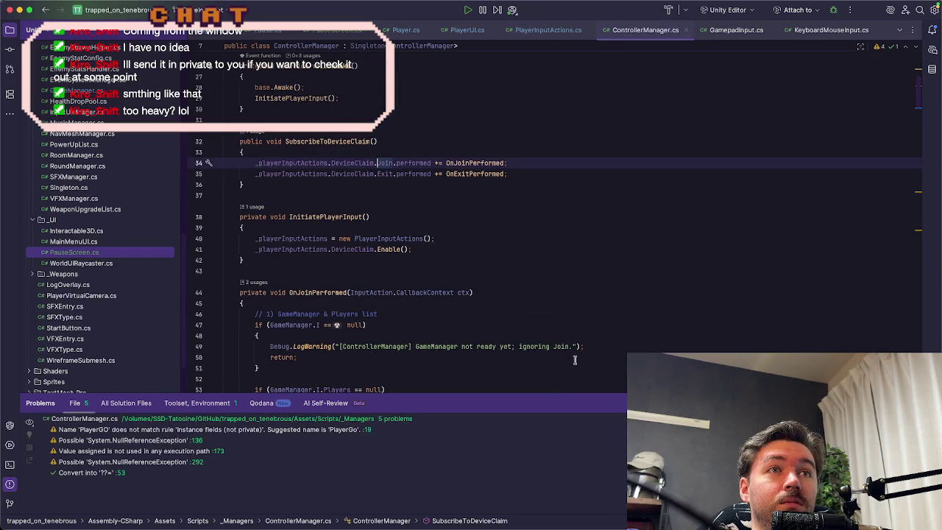
Step: Add a Debug.logger.Log line at the top of OnJoinPerformed, logging the joining device
{"action": "left_click", "coordinate": [507, 162]}
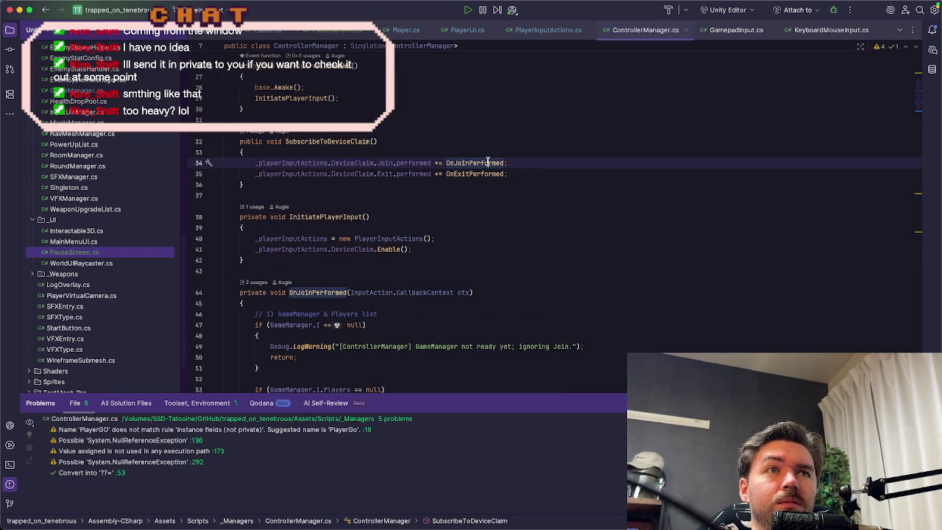
{"action": "double_click", "coordinate": [482, 162]}
{"action": "scroll", "coordinate": [488, 236], "scroll_direction": "down", "scroll_amount": 2}
{"action": "left_click", "coordinate": [487, 236]}
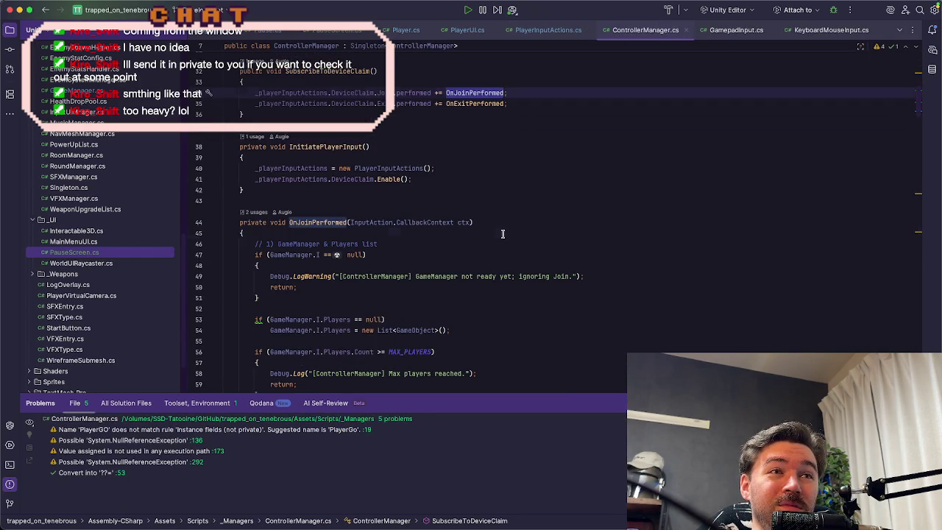
{"action": "key", "text": "Return"}
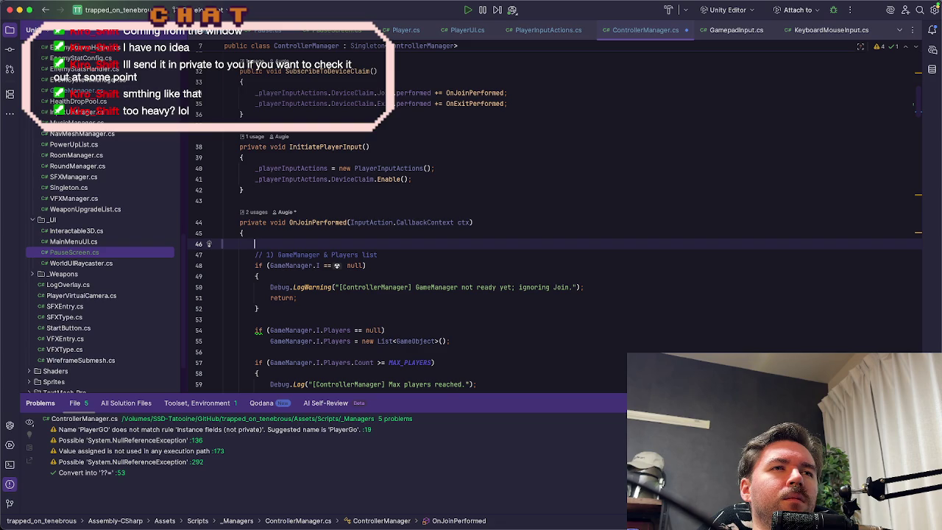
{"action": "type", "text": "de"}
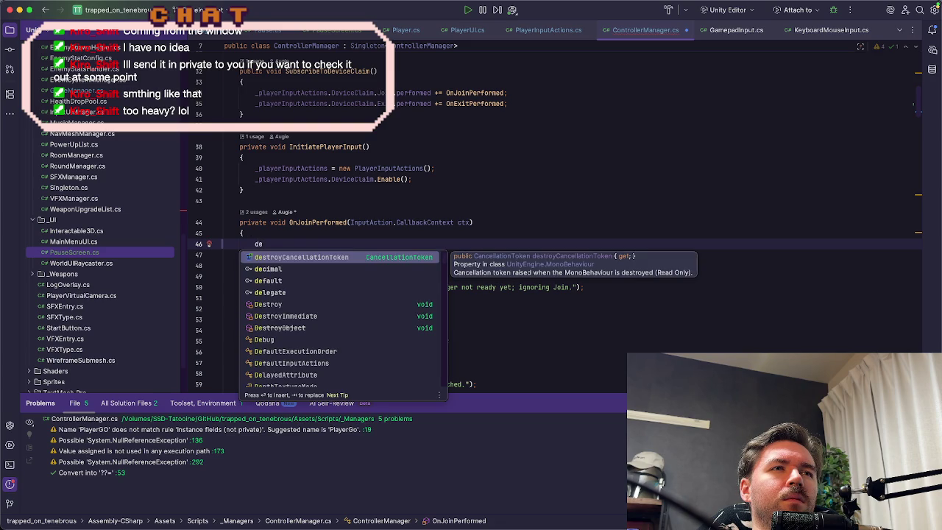
{"action": "type", "text": "bug."}
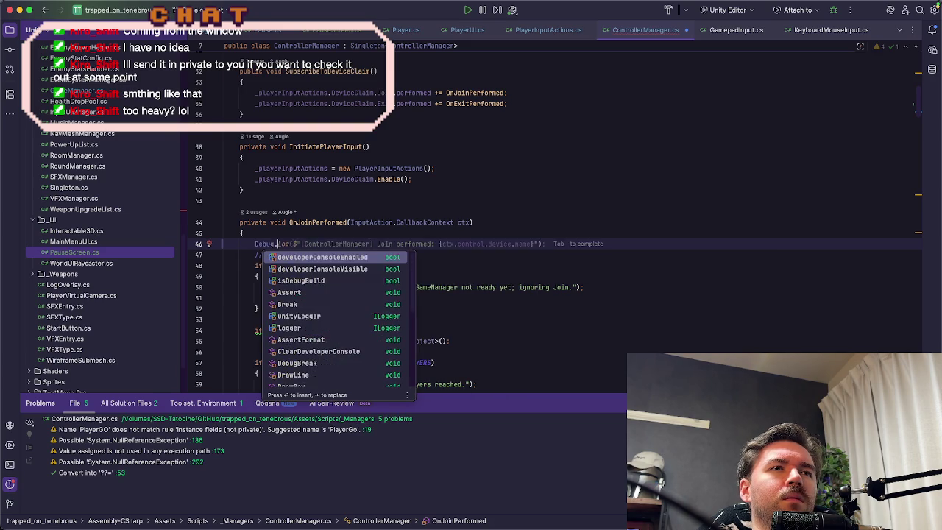
{"action": "type", "text": "log"}
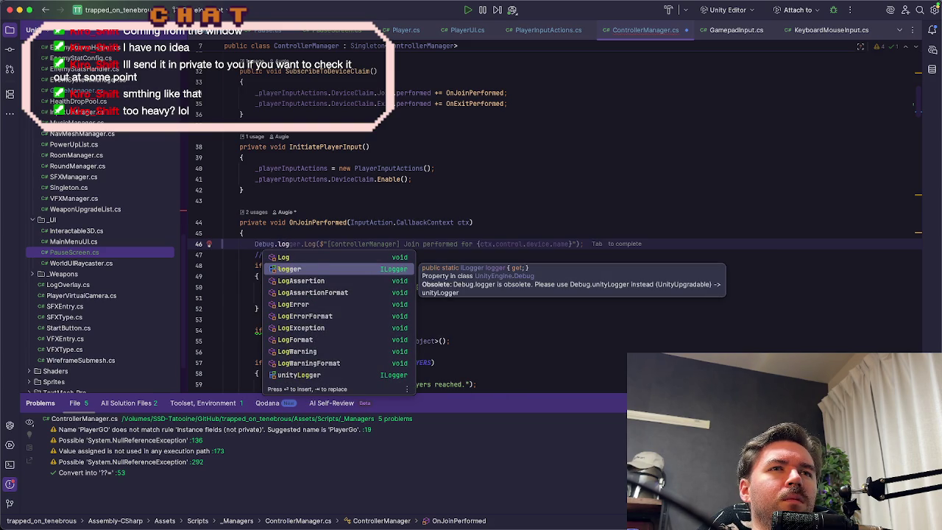
{"action": "key", "text": "Tab"}
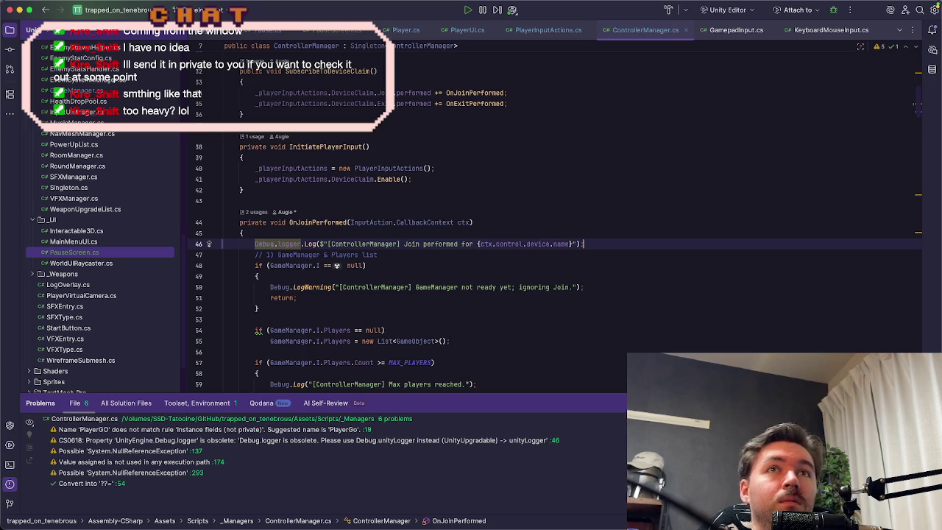
{"action": "key", "text": "super+Tab"}
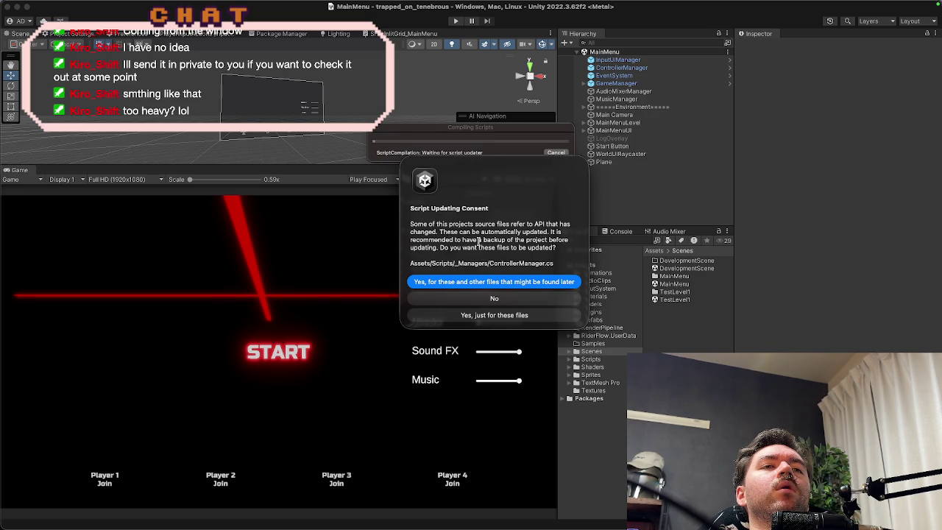
Step: Dismiss the script-update prompt, run Play mode, check the Console's Scene Loaded message, and rerun
{"action": "left_click", "coordinate": [466, 298]}
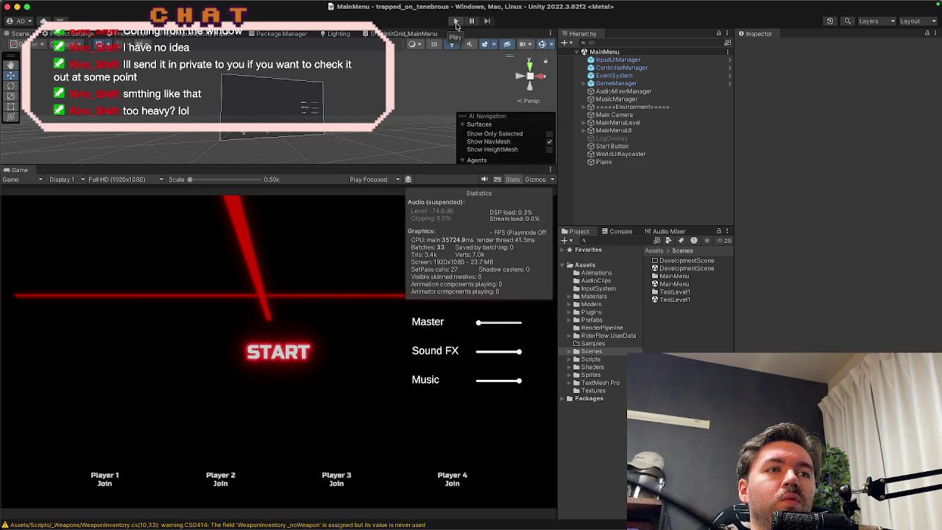
{"action": "left_click", "coordinate": [456, 22]}
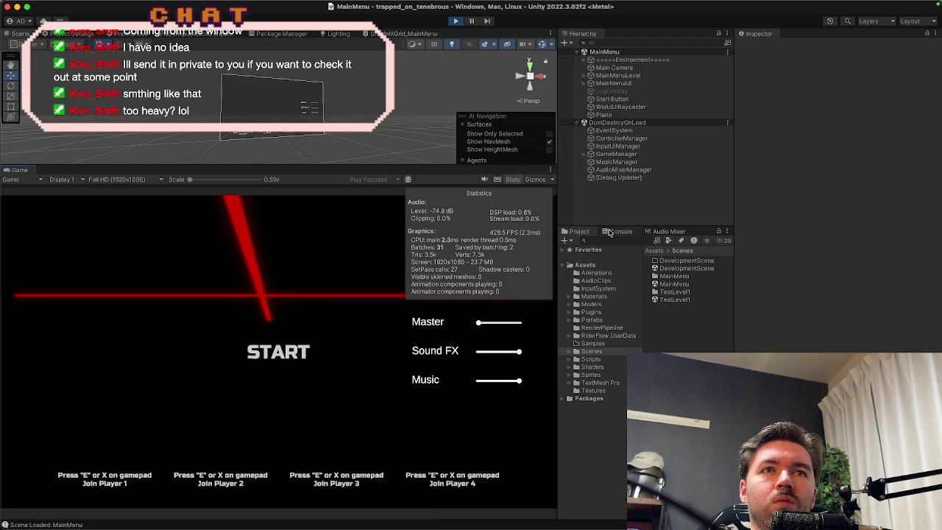
{"action": "left_click", "coordinate": [609, 233]}
{"action": "left_click", "coordinate": [604, 259]}
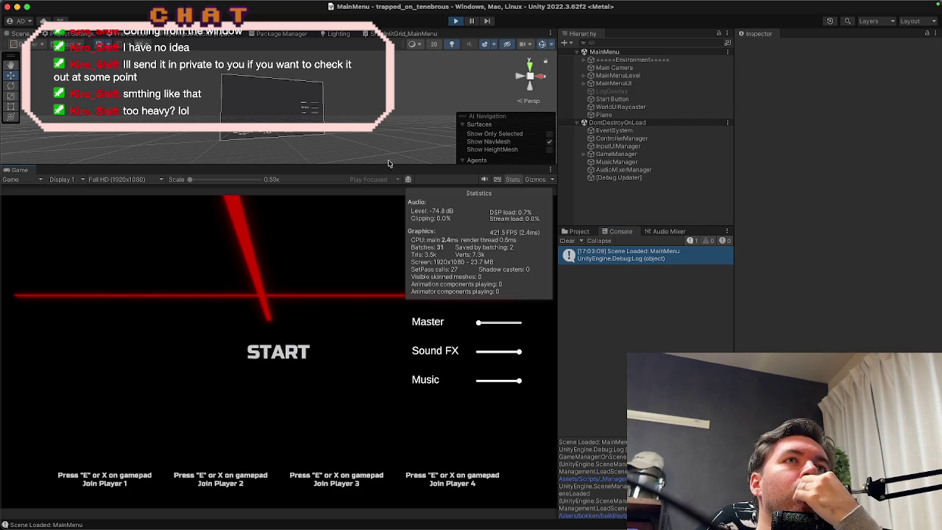
{"action": "left_click", "coordinate": [455, 22]}
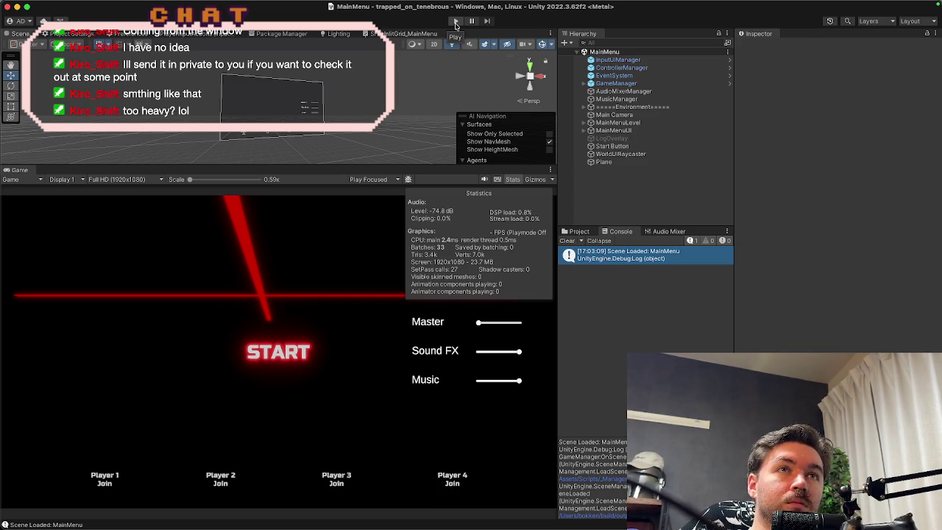
{"action": "left_click", "coordinate": [456, 22]}
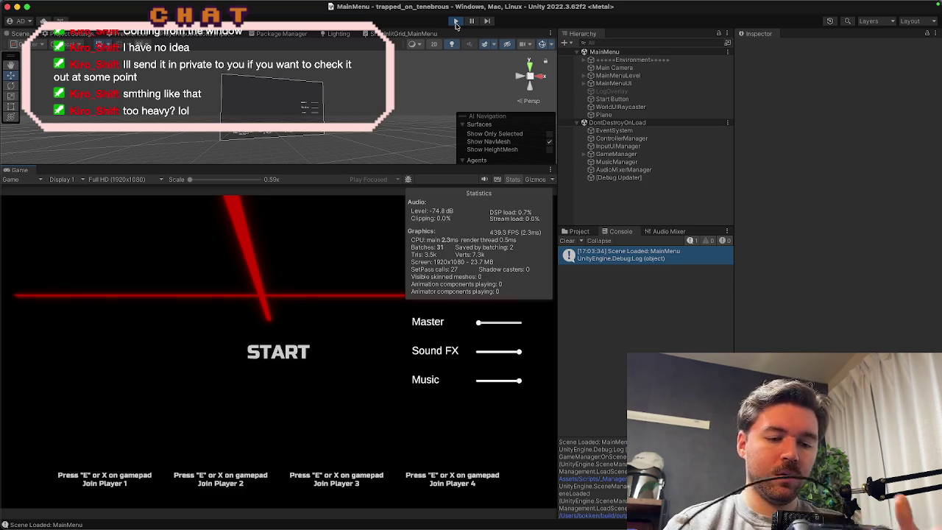
{"action": "key", "text": "super+Tab"}
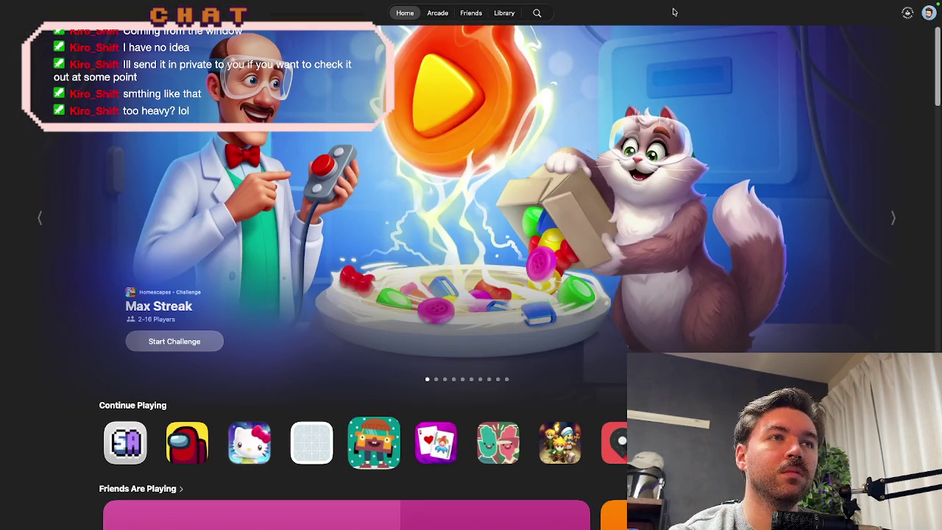
Step: Open the Max Streak challenge in Games, then return to Unity and stop Play mode
{"action": "mouse_move", "coordinate": [647, 1]}
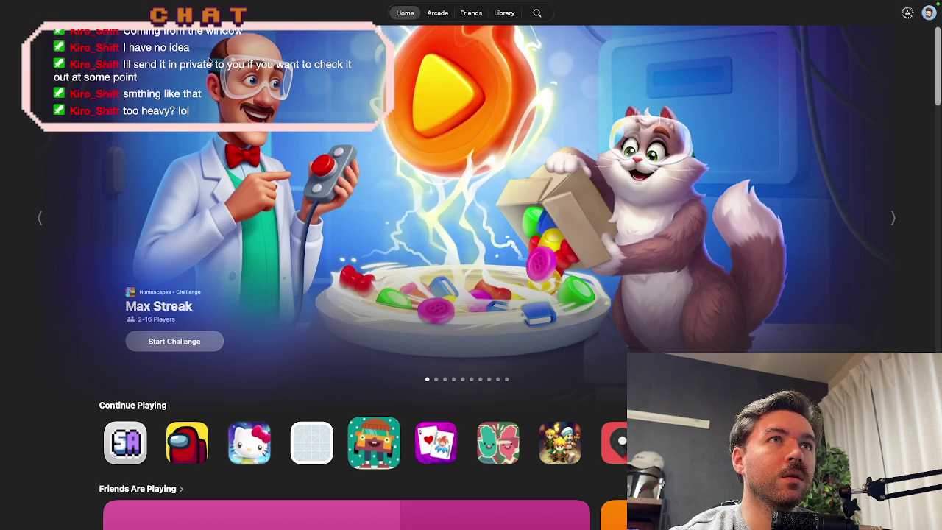
{"action": "left_click", "coordinate": [174, 341]}
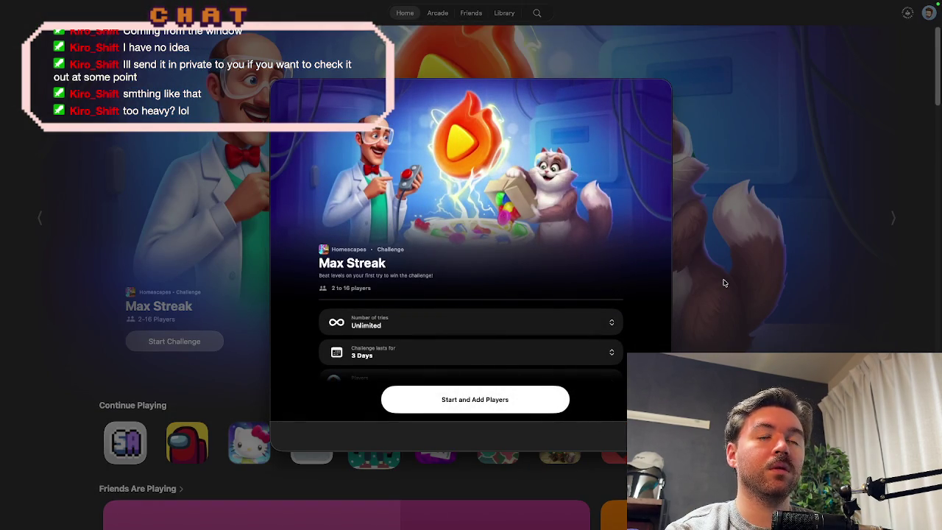
{"action": "key", "text": "super+Tab"}
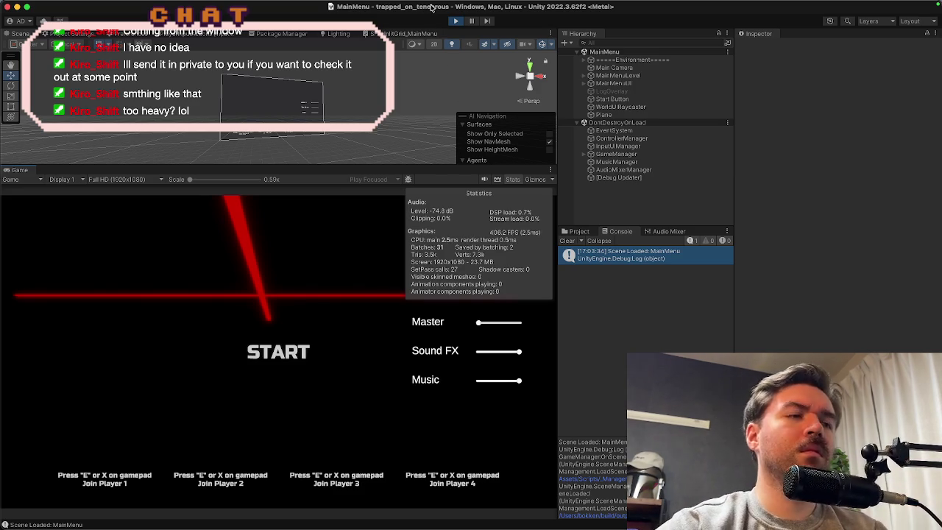
{"action": "left_click", "coordinate": [455, 22]}
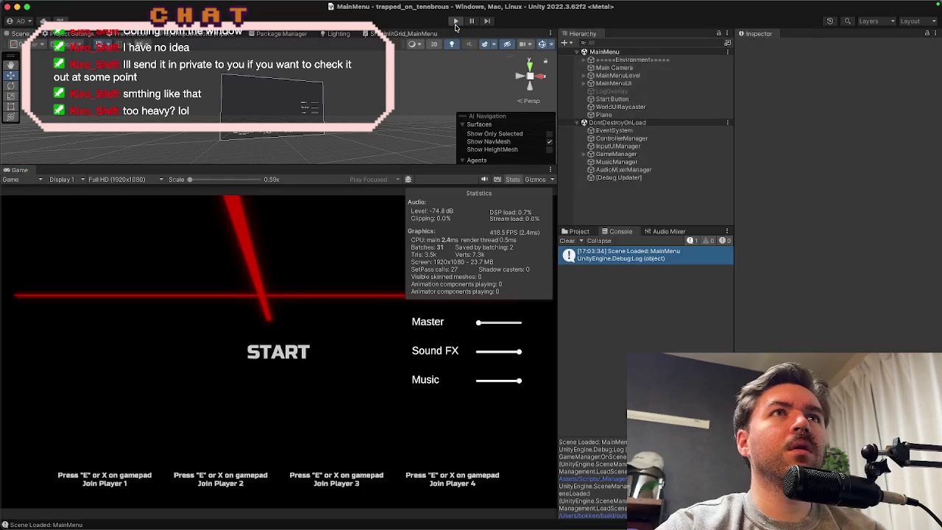
Step: Launch GitHub Desktop from the Dock's Create apps folder
{"action": "key", "text": "super+Tab"}
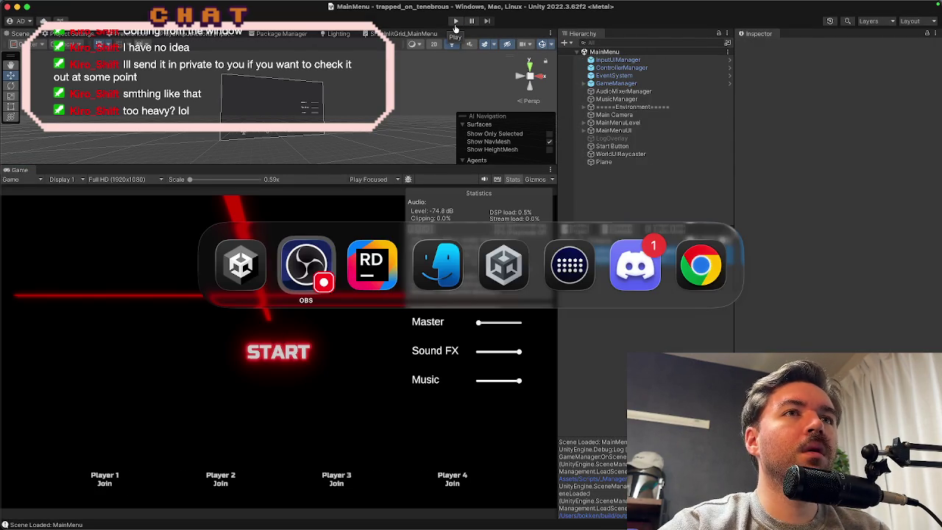
{"action": "mouse_move", "coordinate": [544, 514]}
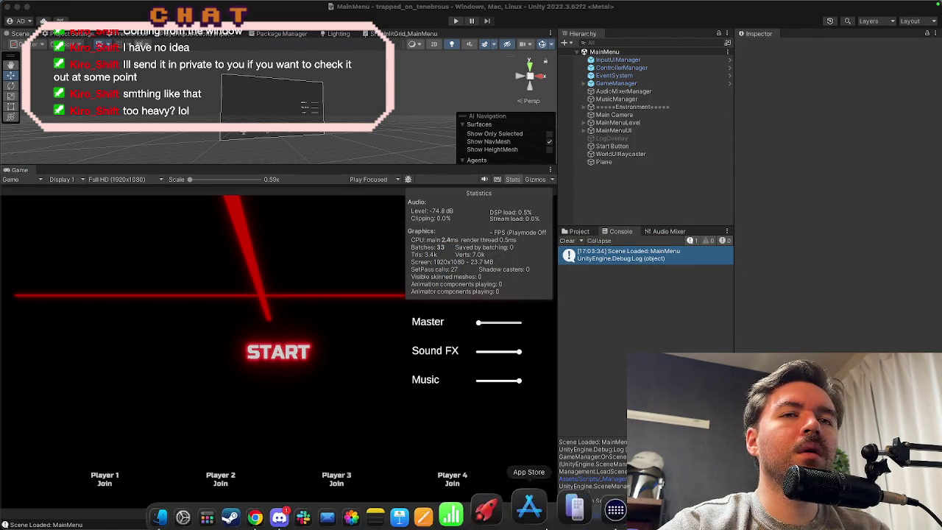
{"action": "left_click", "coordinate": [620, 505]}
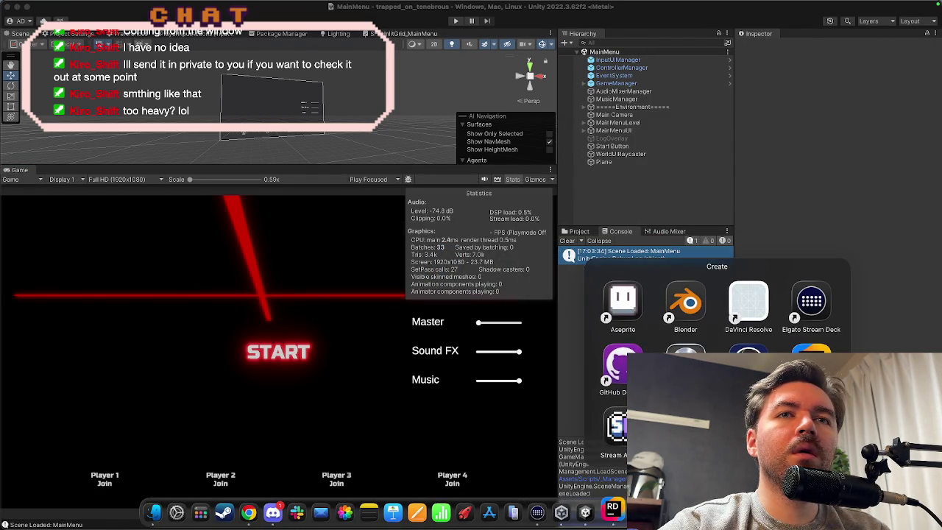
{"action": "left_click", "coordinate": [618, 367]}
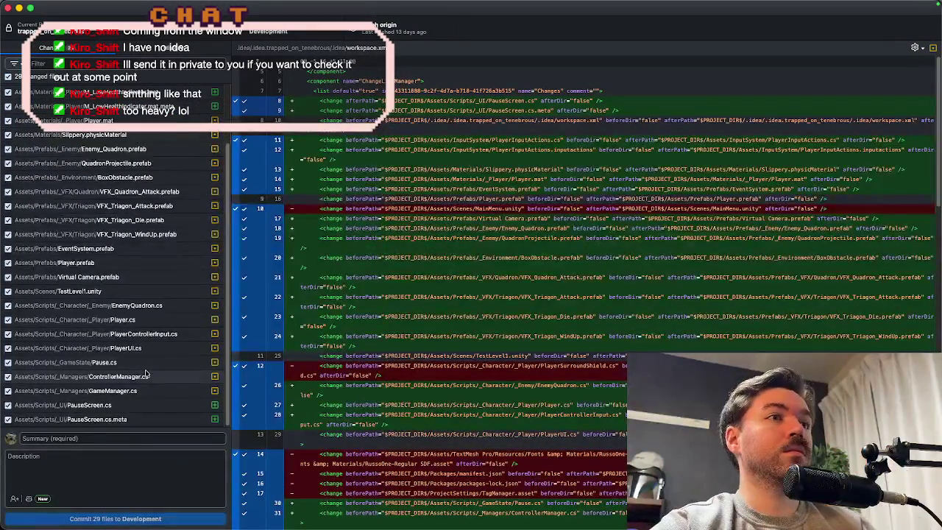
{"action": "scroll", "coordinate": [146, 374], "scroll_direction": "up", "scroll_amount": 3}
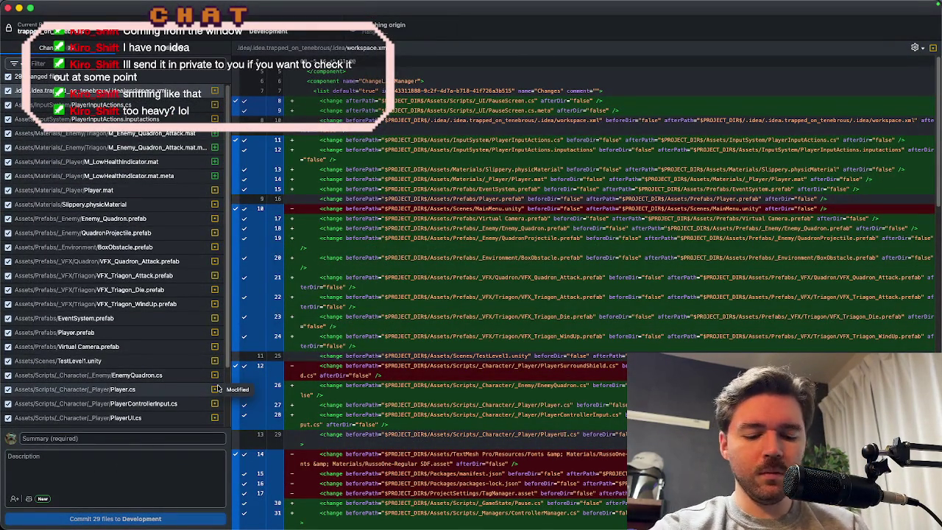
Step: Commit the 29 files to Development with a VFX, UI changes and map testing summary, then push
{"action": "left_click", "coordinate": [130, 438]}
{"action": "type", "text": "mai"}
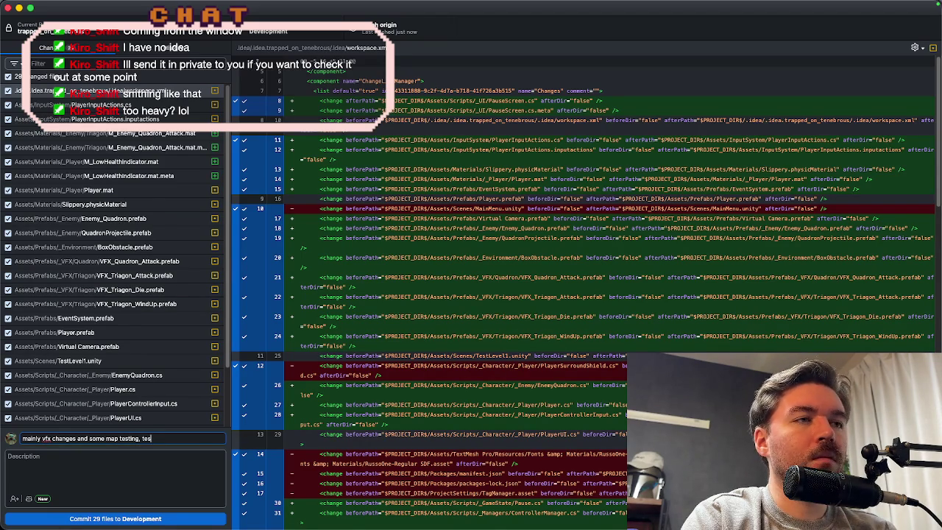
{"action": "type", "text": "g out pause now"}
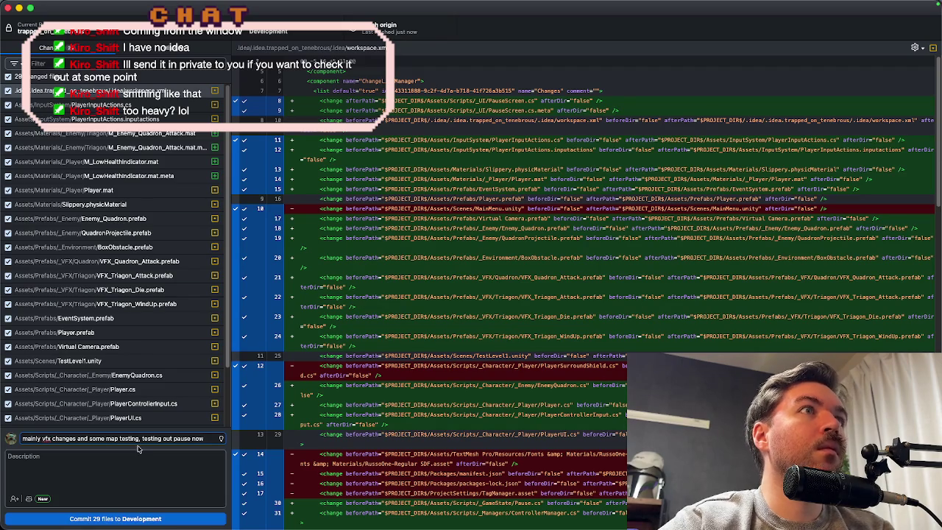
{"action": "left_click", "coordinate": [53, 438]}
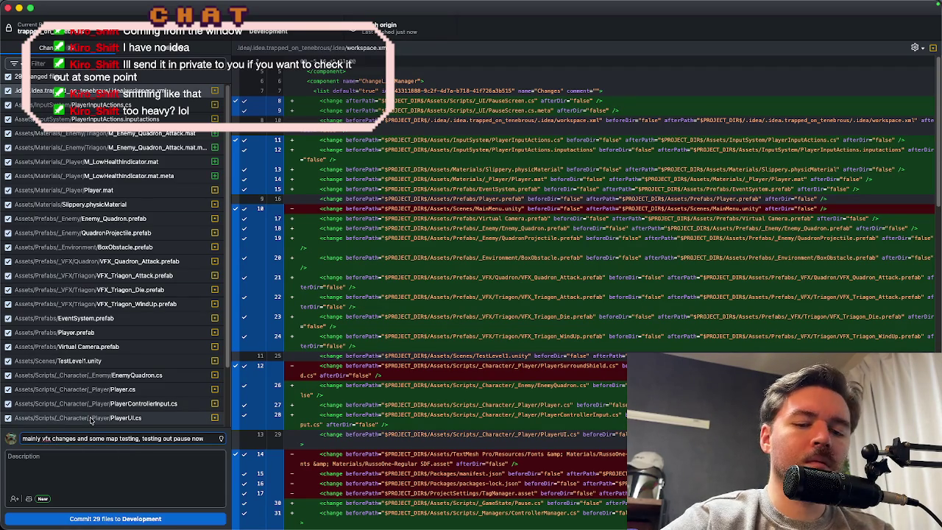
{"action": "type", "text": "and UI"}
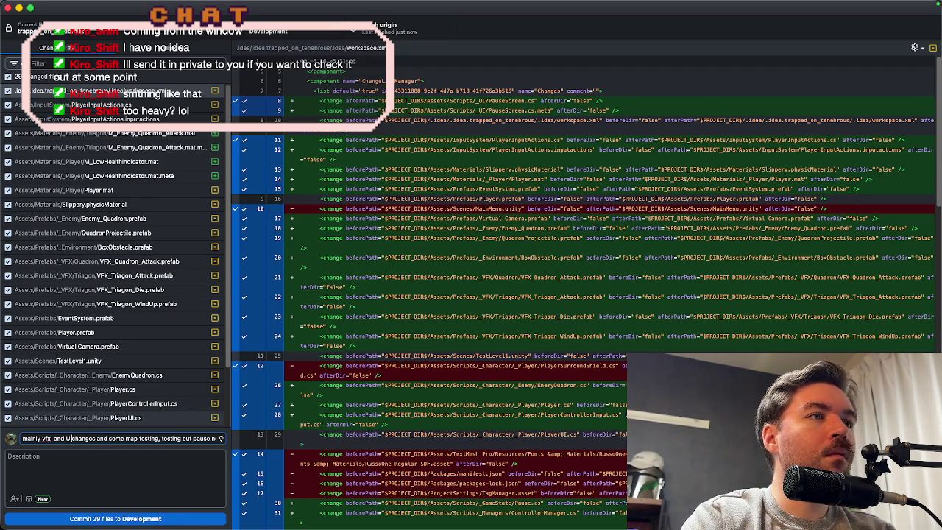
{"action": "key", "text": "super+Return"}
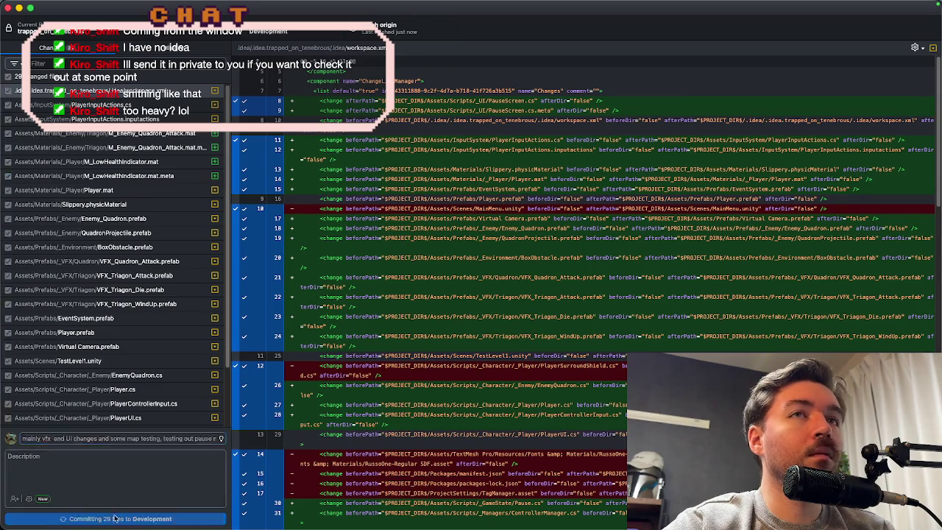
{"action": "left_click", "coordinate": [702, 140]}
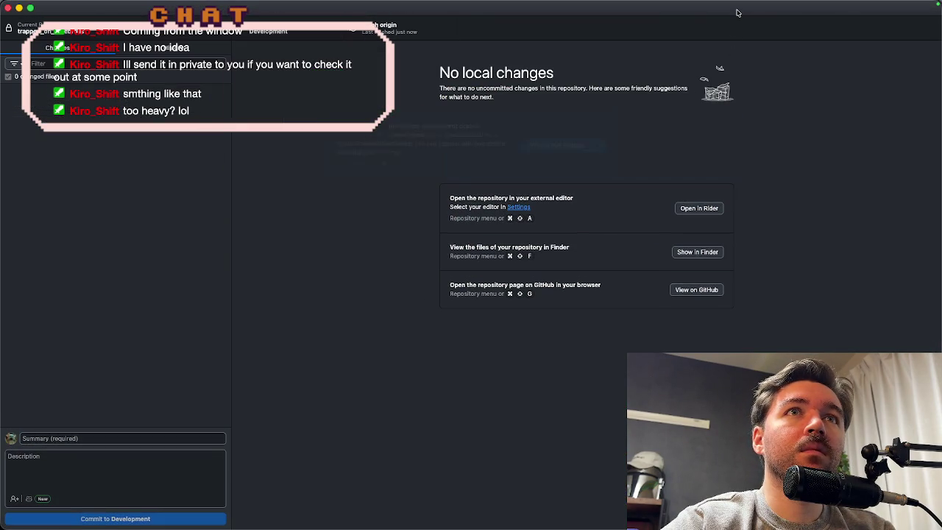
{"action": "key", "text": "super+Tab"}
{"action": "key", "text": "super+Tab"}
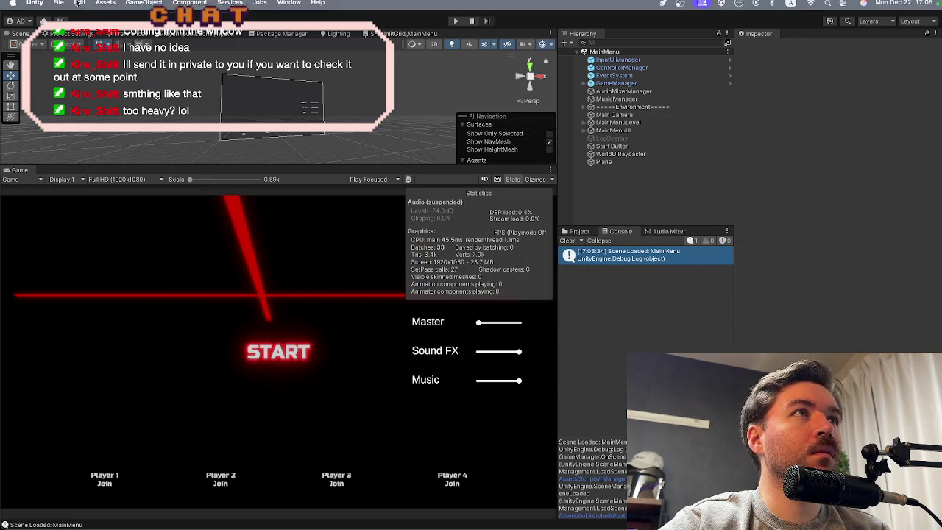
Step: Close Unity's unused File menu and bring Rider forward with the ControllerManager script
{"action": "left_click", "coordinate": [58, 6]}
{"action": "left_click", "coordinate": [70, 64]}
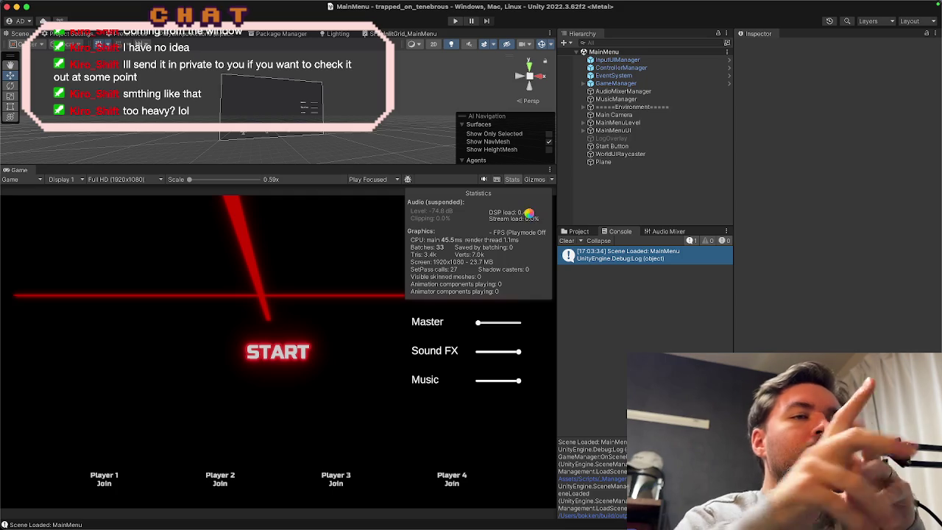
{"action": "mouse_move", "coordinate": [527, 521]}
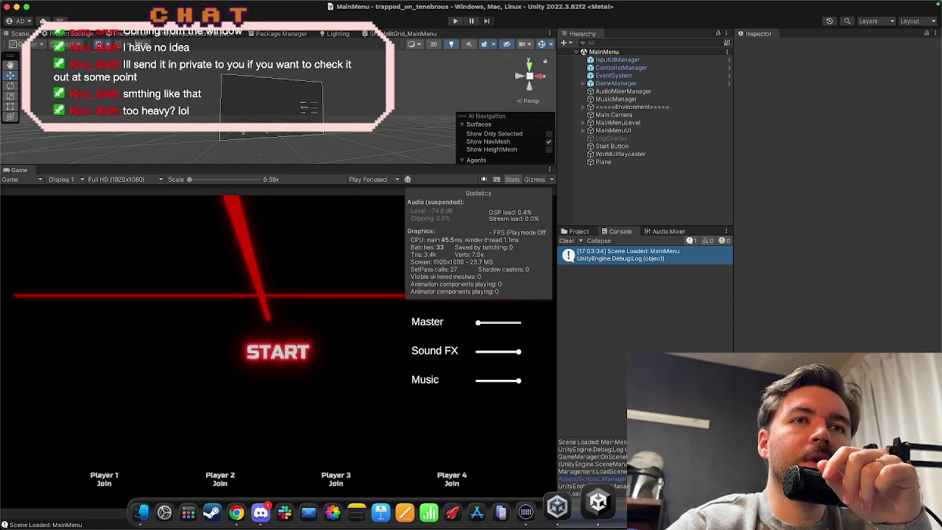
{"action": "left_click", "coordinate": [557, 506]}
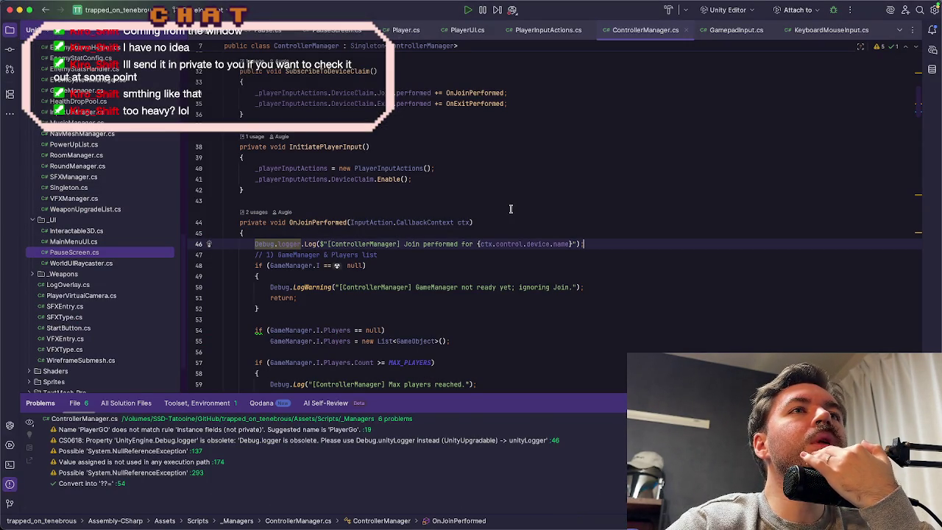
Step: Review the PlayerInputActions creation, OnJoinPerformed's GameManager null check and the Exit subscription in ControllerManager.cs
{"action": "scroll", "coordinate": [511, 209], "scroll_direction": "up", "scroll_amount": 1}
{"action": "left_click", "coordinate": [397, 198]}
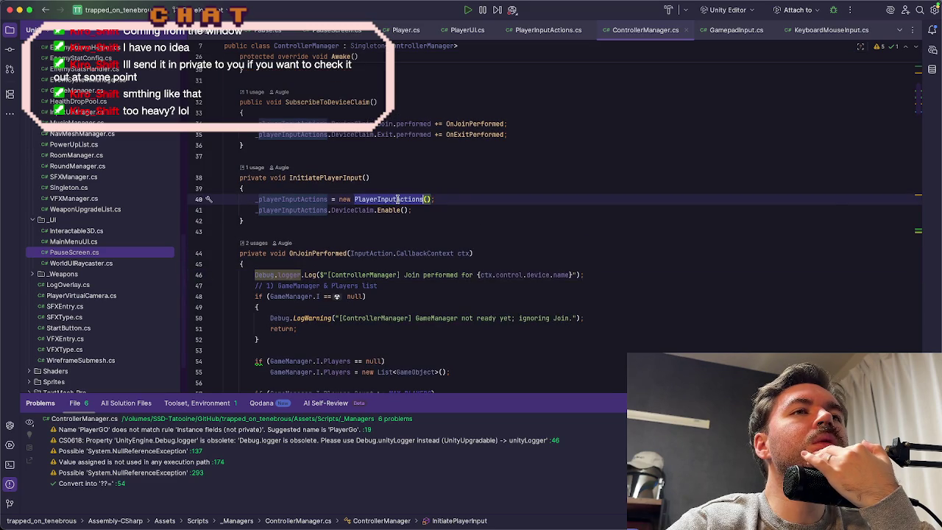
{"action": "left_click", "coordinate": [352, 304]}
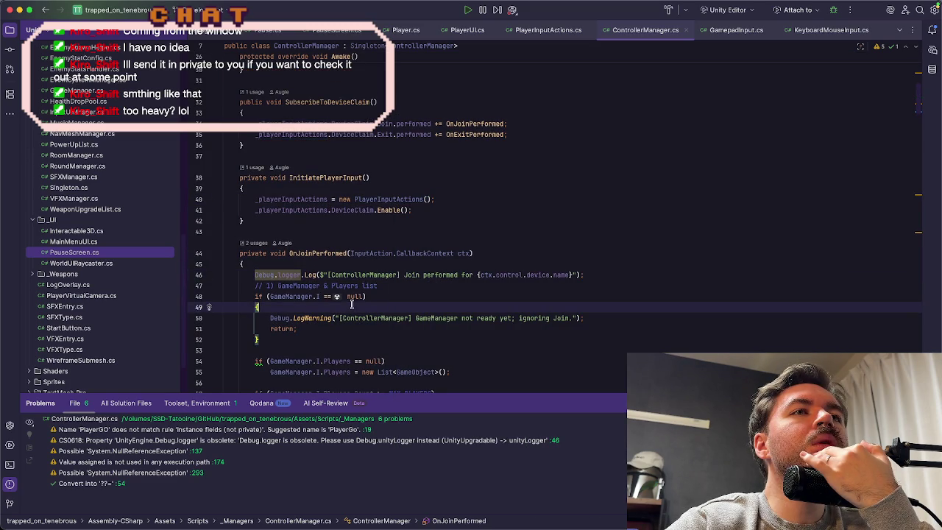
{"action": "left_click", "coordinate": [410, 265]}
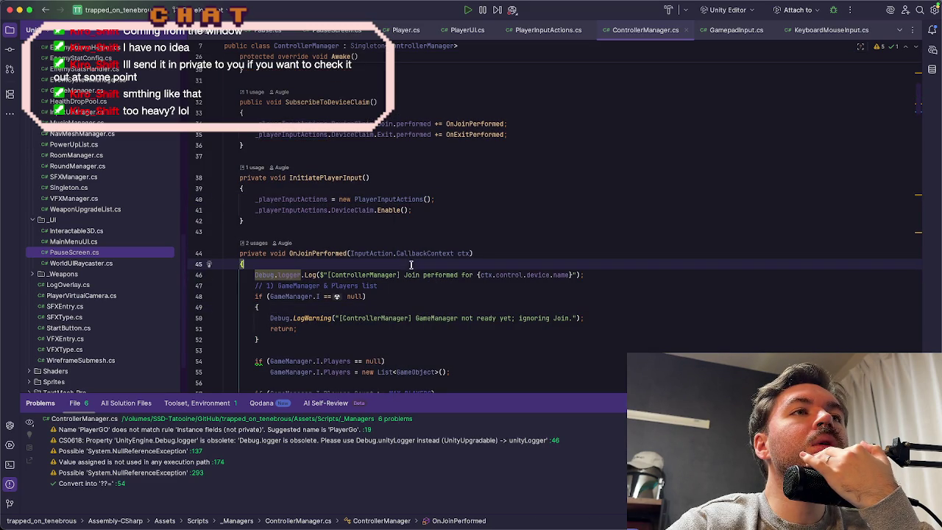
{"action": "scroll", "coordinate": [337, 253], "scroll_direction": "up", "scroll_amount": 1}
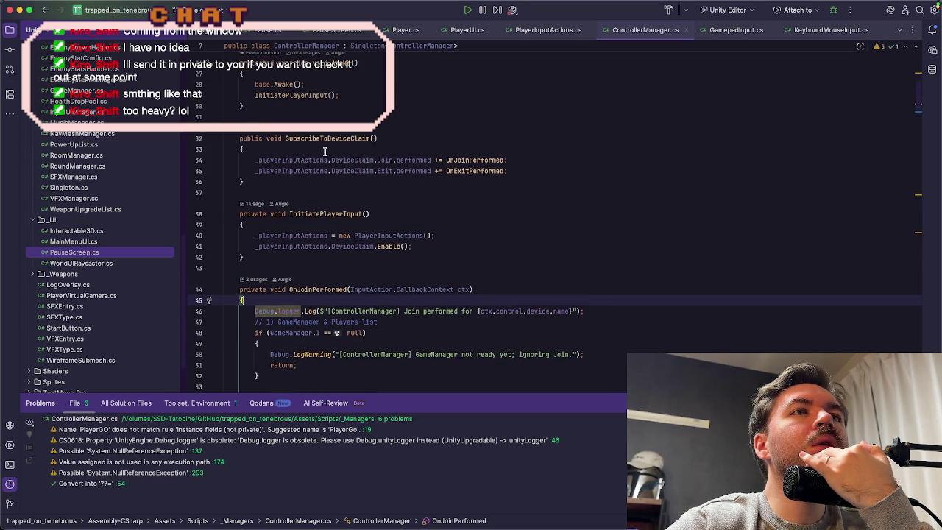
{"action": "left_click", "coordinate": [562, 170]}
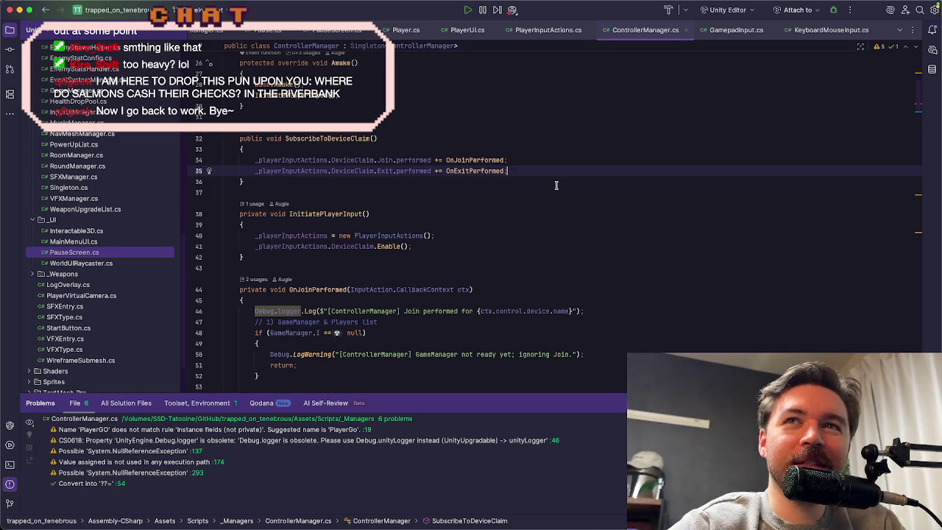
Step: Switch from Rider over to the Unity editor
{"action": "mouse_move", "coordinate": [595, 527]}
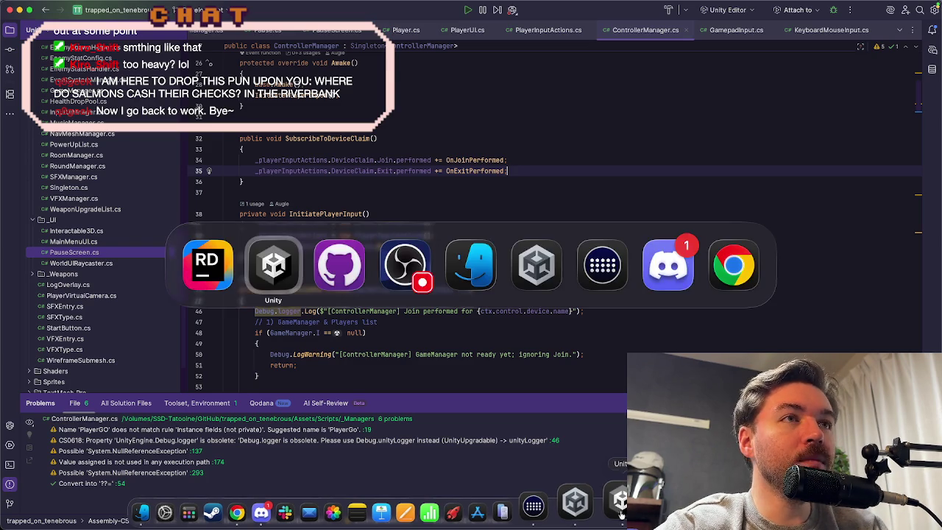
{"action": "key", "text": "super+Tab"}
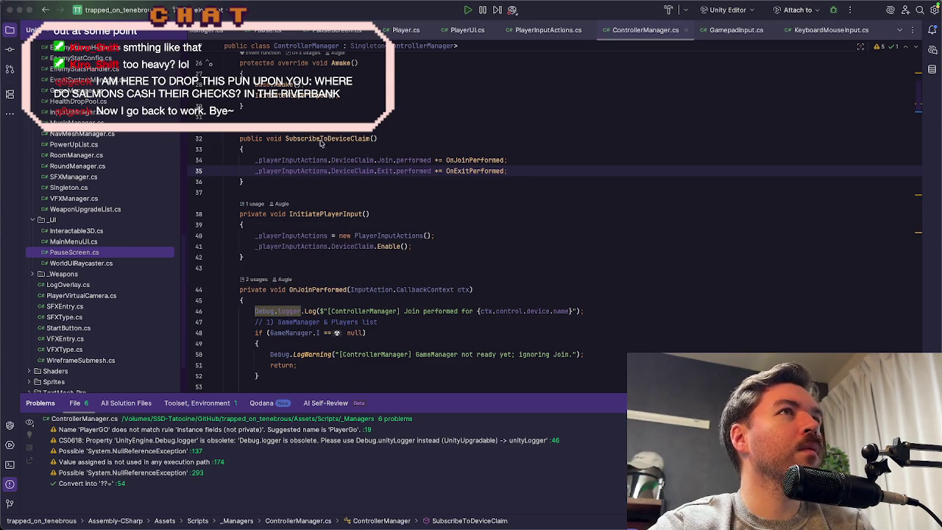
{"action": "left_click", "coordinate": [346, 9]}
{"action": "key", "text": "super+Tab"}
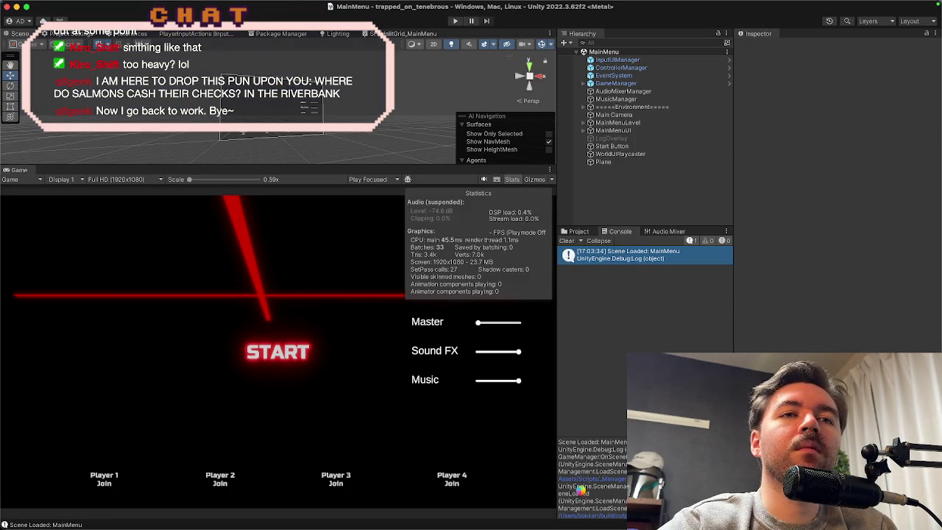
Step: Force quit the Unity editor from the Dock and hide Unity Hub
{"action": "right_click", "coordinate": [621, 505]}
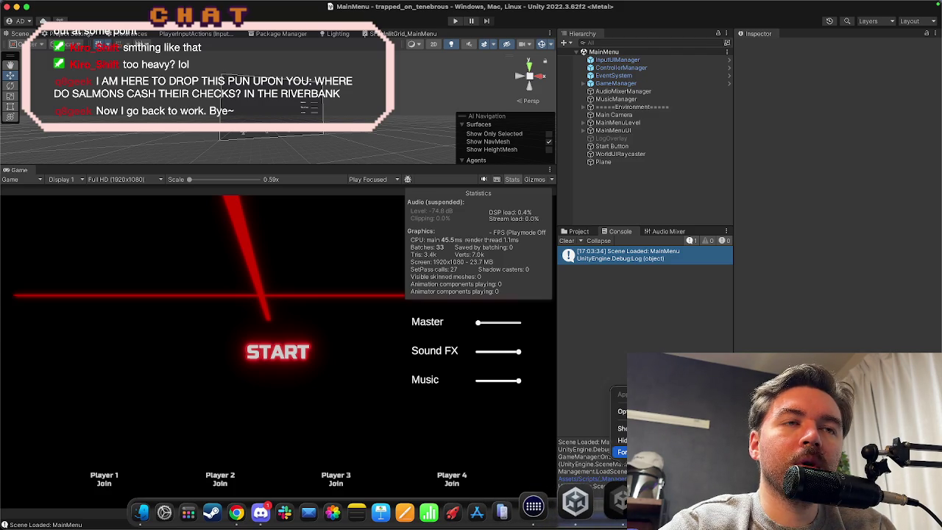
{"action": "left_click", "coordinate": [622, 452]}
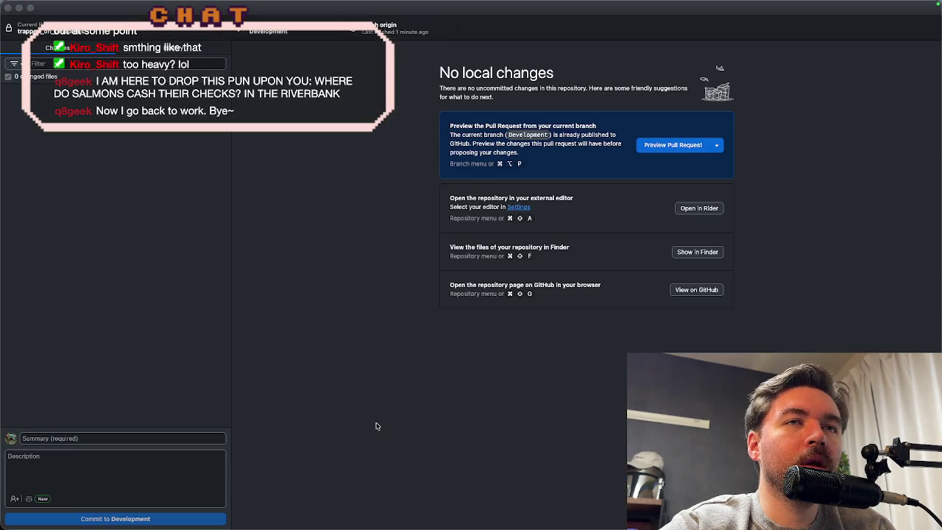
{"action": "key", "text": "super+Tab"}
{"action": "key", "text": "super+Tab"}
{"action": "key", "text": "super+Tab"}
{"action": "key", "text": "super+Tab"}
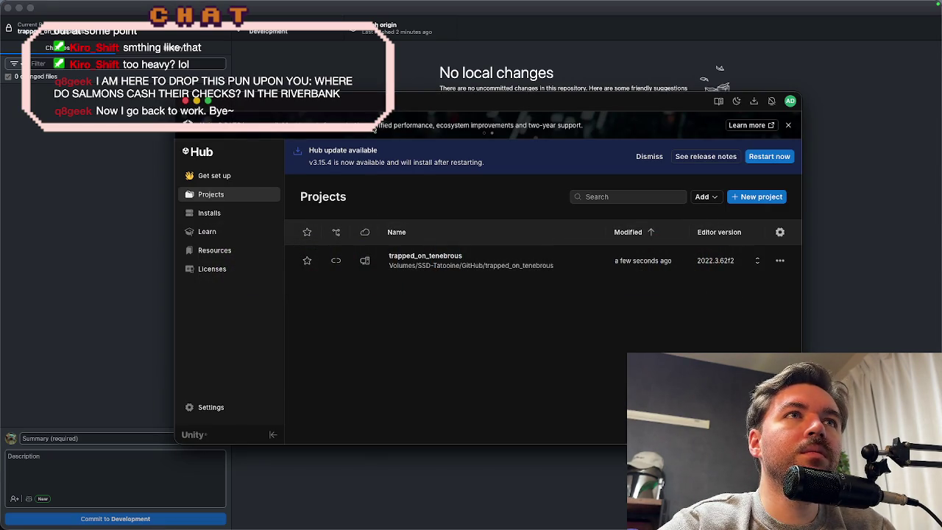
{"action": "key", "text": "super+w"}
Step: Launch Unity Hub and open trapped_on_tenebrous from the Projects list
{"action": "mouse_move", "coordinate": [522, 527]}
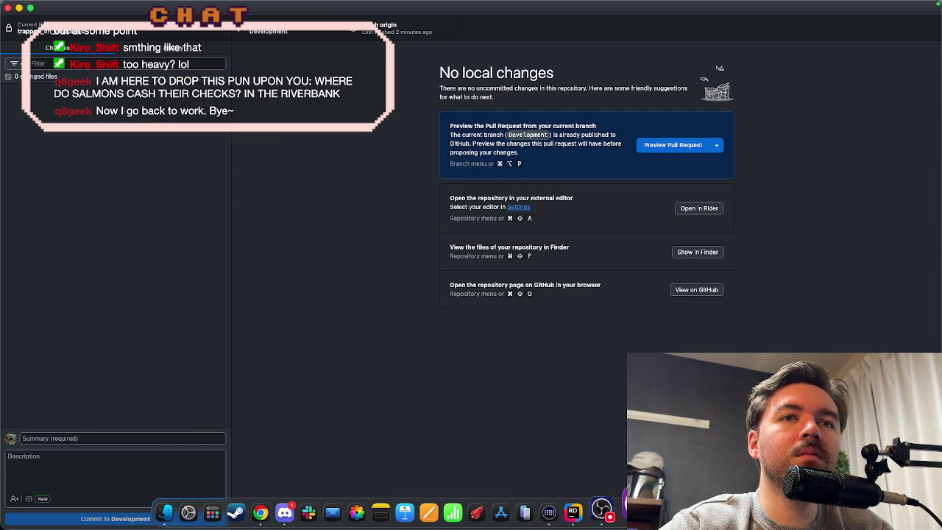
{"action": "left_click", "coordinate": [602, 510]}
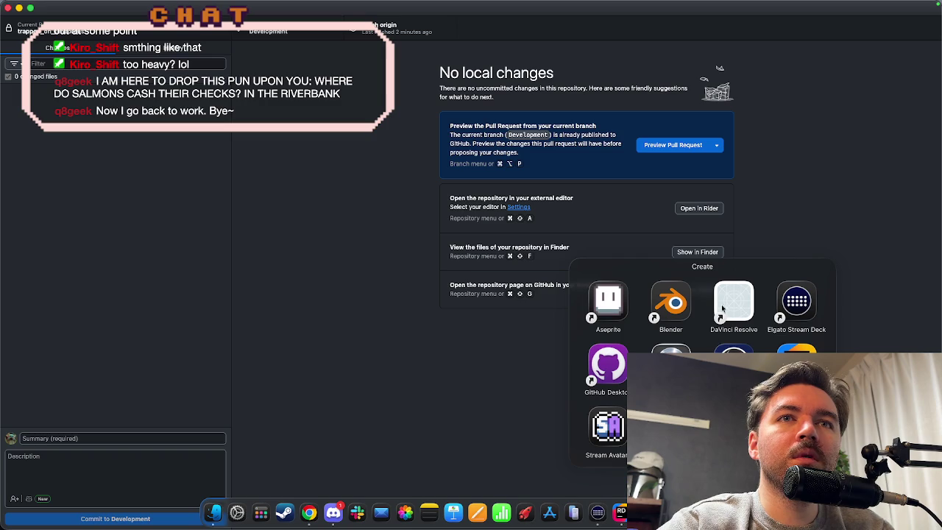
{"action": "key", "text": "Escape"}
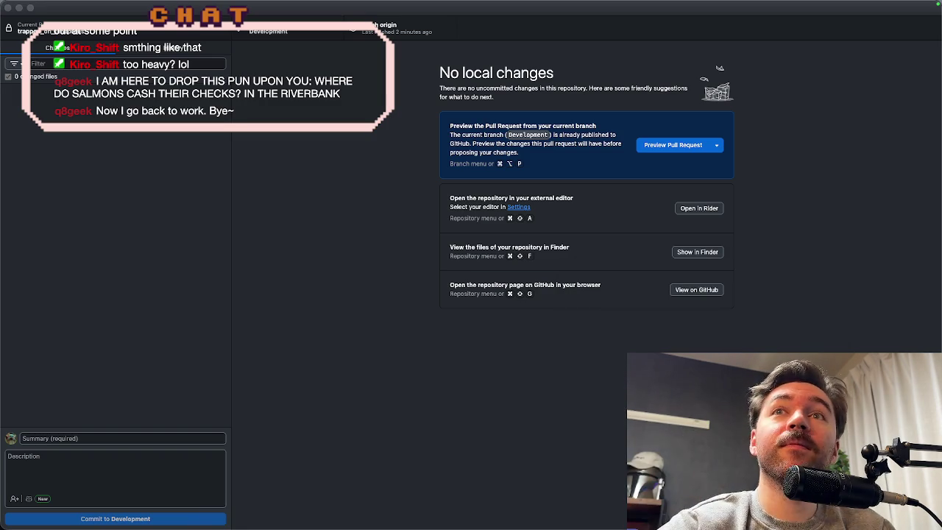
{"action": "mouse_move", "coordinate": [383, 528]}
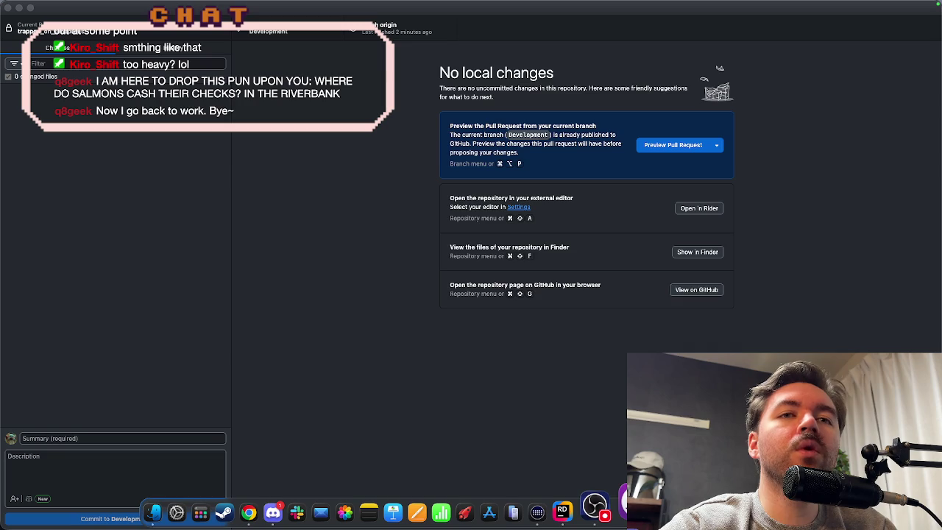
{"action": "left_click", "coordinate": [594, 506]}
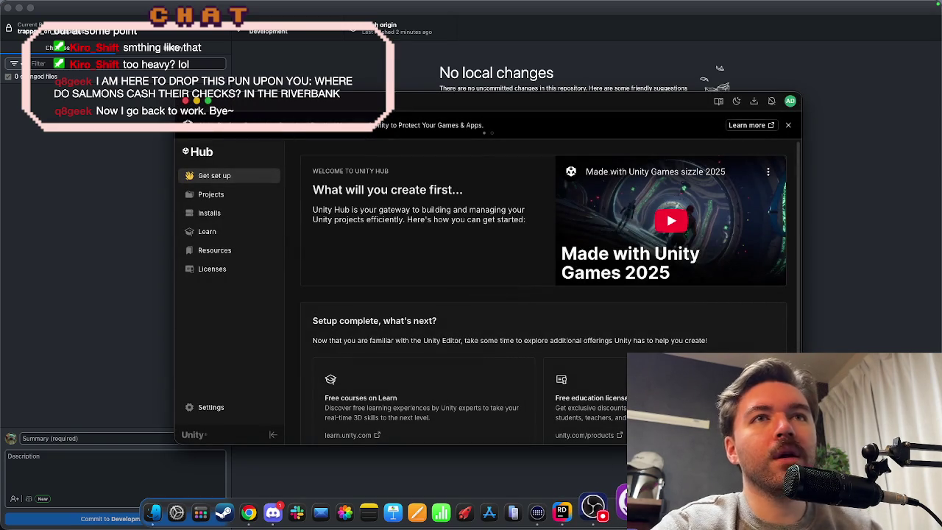
{"action": "left_click", "coordinate": [221, 194]}
{"action": "left_click", "coordinate": [500, 220]}
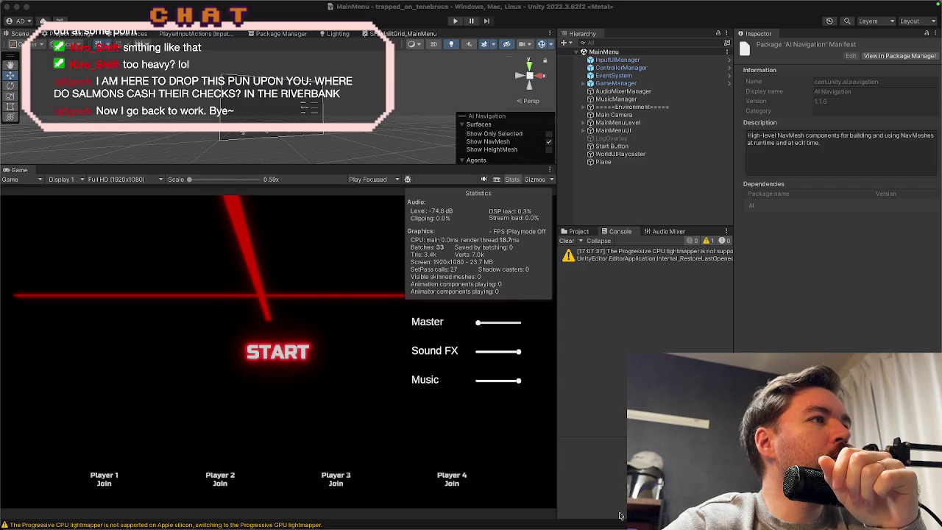
Step: Enter Play mode, join as Player 1 with E, and load TestLevel1
{"action": "left_click", "coordinate": [454, 22]}
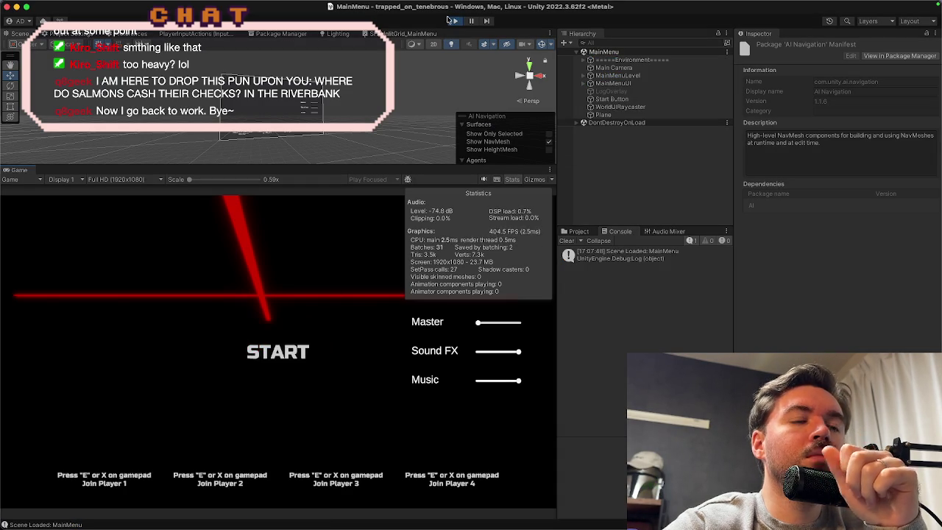
{"action": "key", "text": "e"}
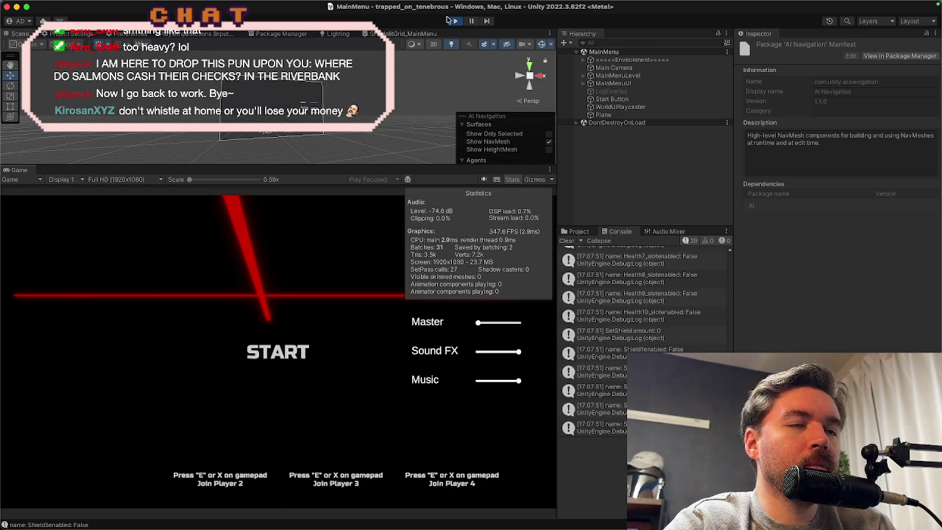
{"action": "key", "text": "Return"}
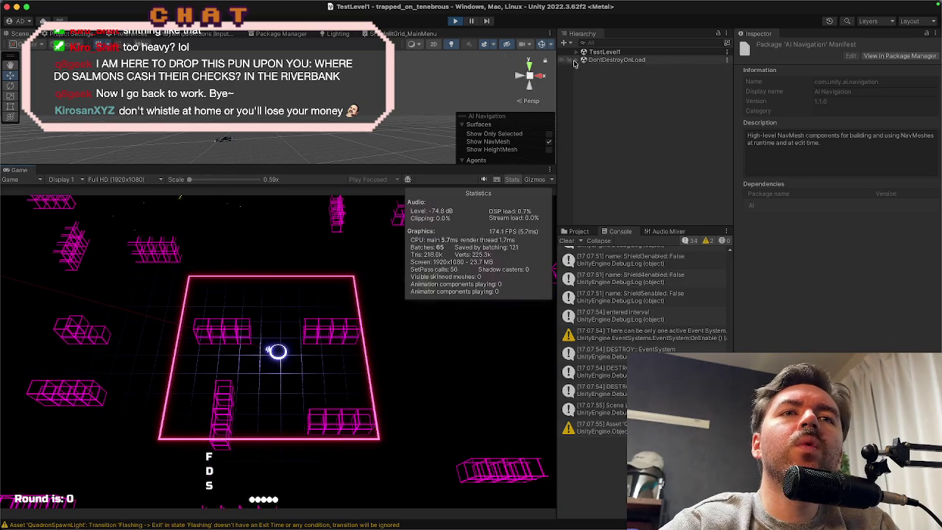
Step: Begin round 1, pause with Escape, and choose Back to Menu
{"action": "scroll", "coordinate": [644, 338], "scroll_direction": "up", "scroll_amount": 3}
{"action": "scroll", "coordinate": [644, 338], "scroll_direction": "up", "scroll_amount": 3}
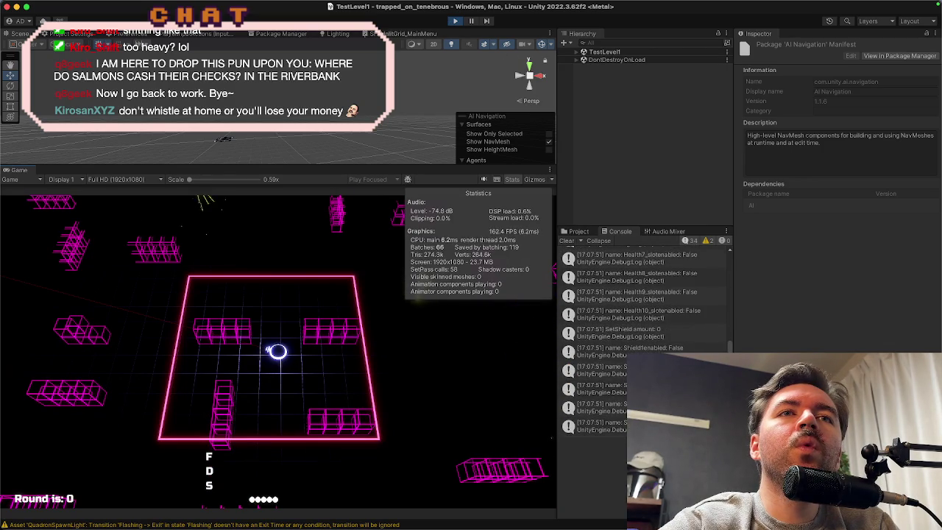
{"action": "scroll", "coordinate": [644, 338], "scroll_direction": "up", "scroll_amount": 5}
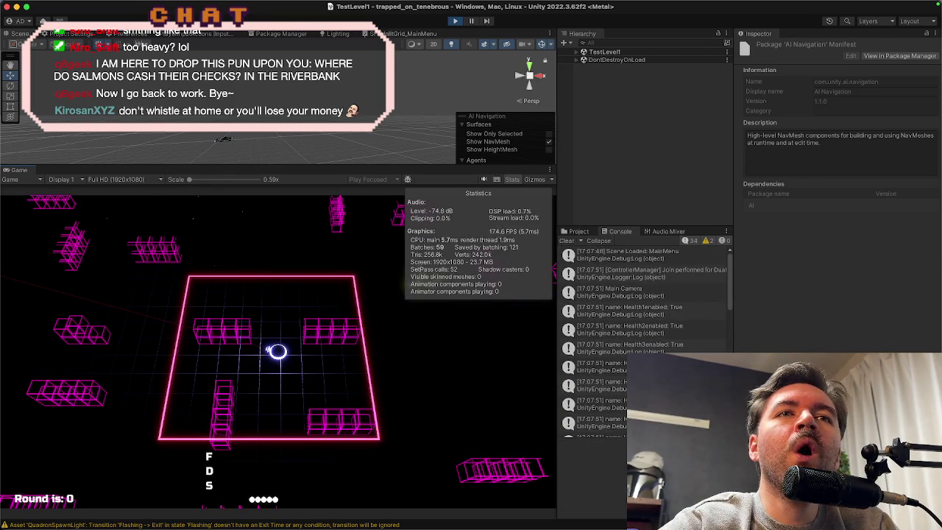
{"action": "left_click", "coordinate": [445, 373]}
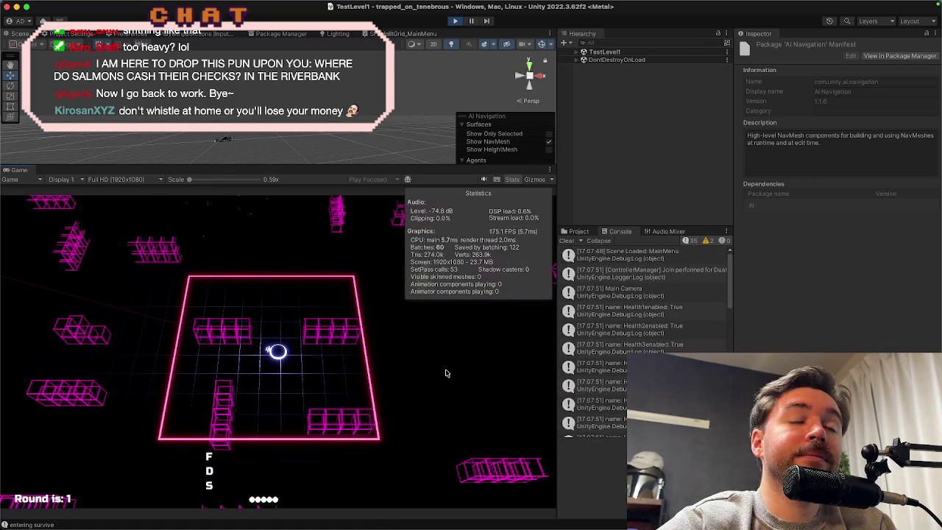
{"action": "key", "text": "Escape"}
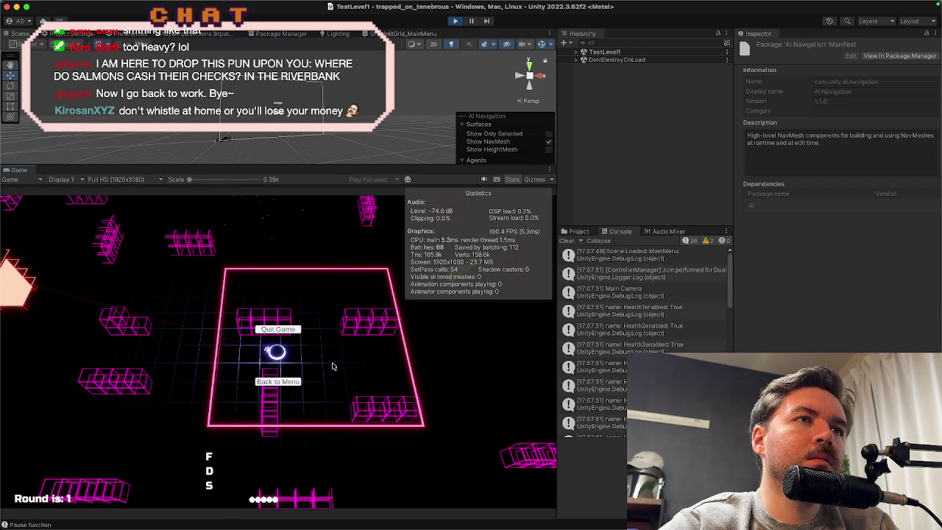
{"action": "left_click", "coordinate": [280, 383]}
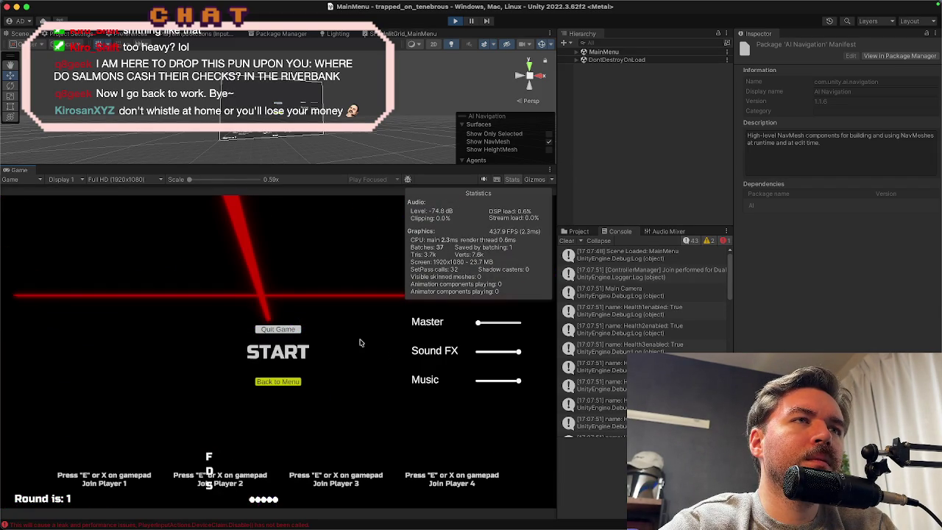
Step: Expand DontDestroyOnLoad, select the persisted Player1 object, then stop Play mode
{"action": "left_click", "coordinate": [584, 59]}
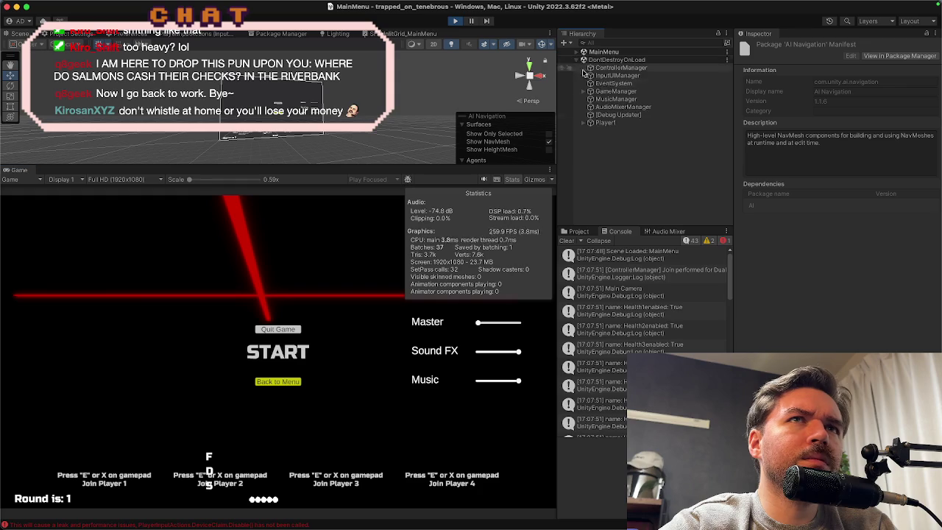
{"action": "left_click", "coordinate": [600, 123]}
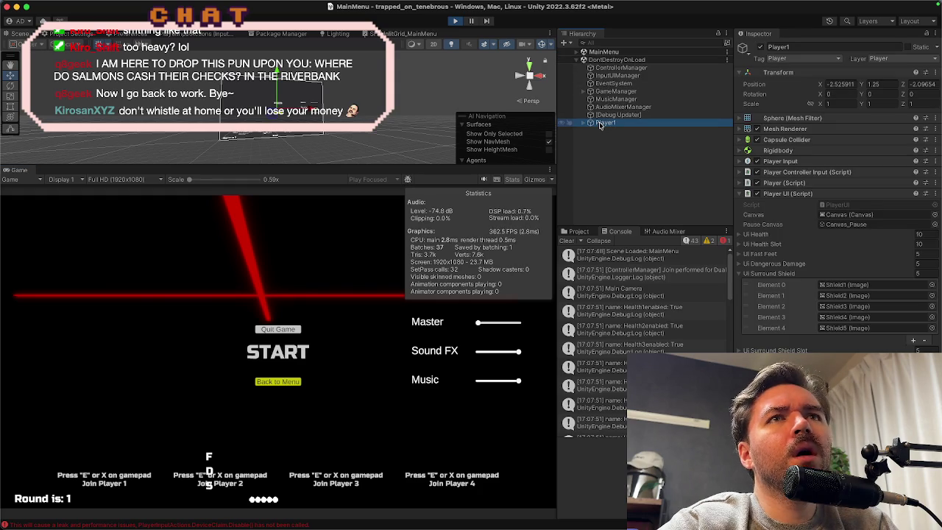
{"action": "left_click", "coordinate": [457, 21]}
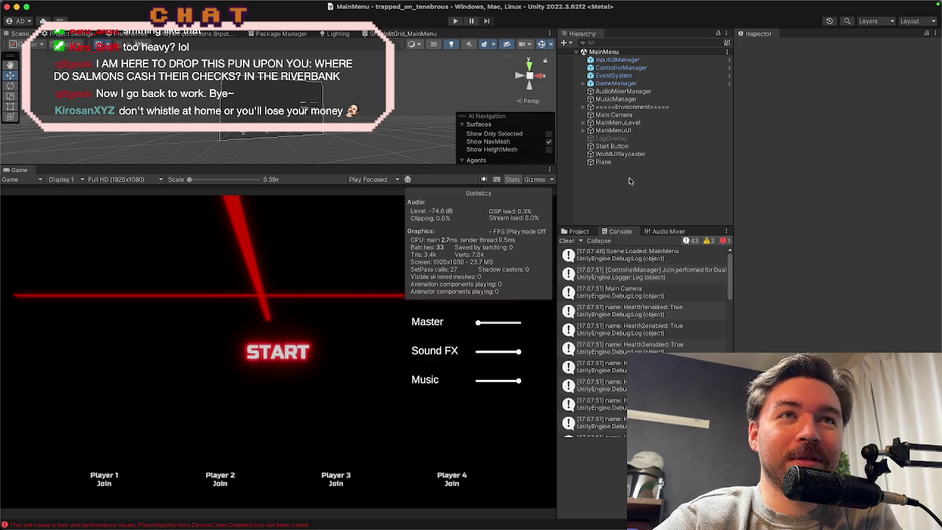
Step: Clear the Console and show Assets > Scenes in the Project panel
{"action": "left_click", "coordinate": [567, 239]}
{"action": "left_click", "coordinate": [571, 232]}
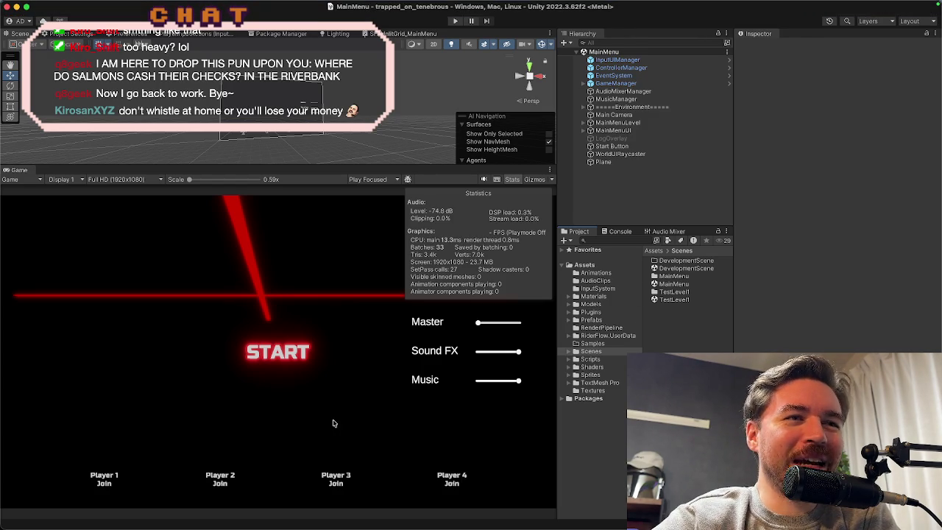
{"action": "mouse_move", "coordinate": [489, 529]}
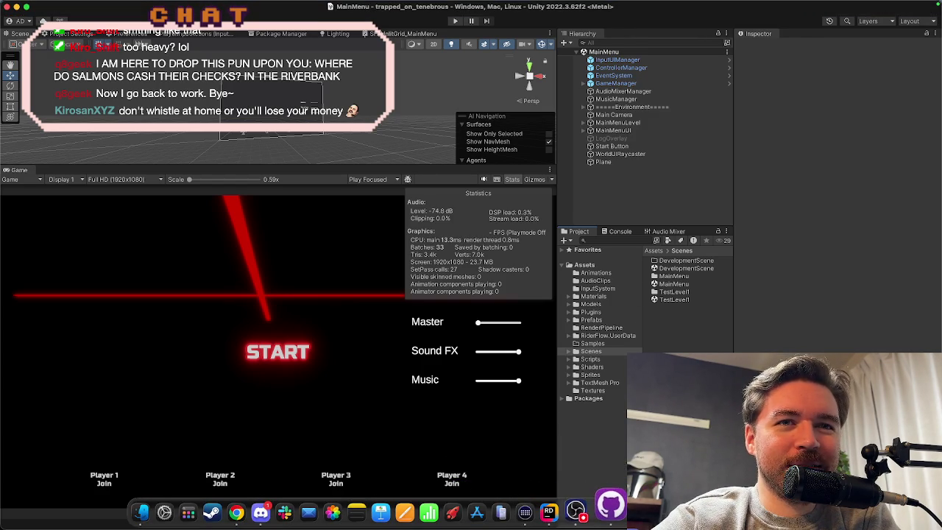
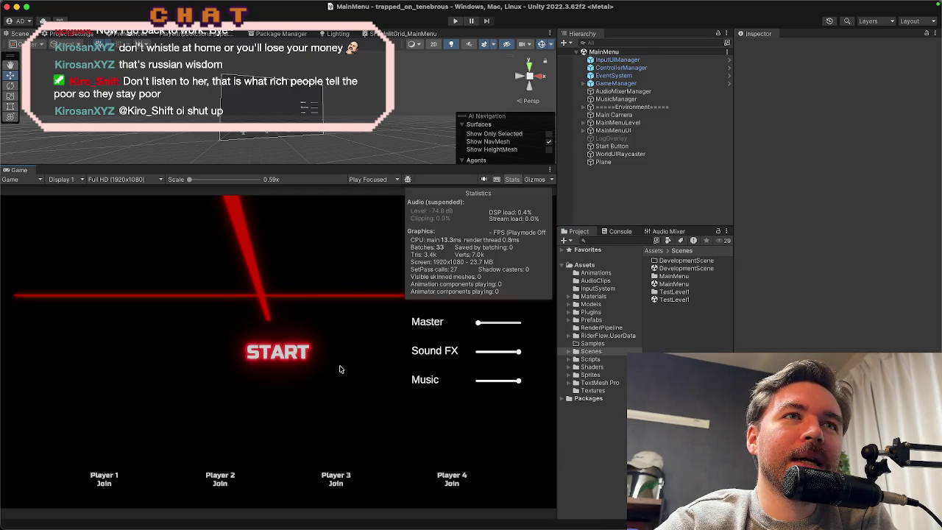
Step: Bring Rider forward, open Player.cs and scroll down to the Die method
{"action": "mouse_move", "coordinate": [559, 515]}
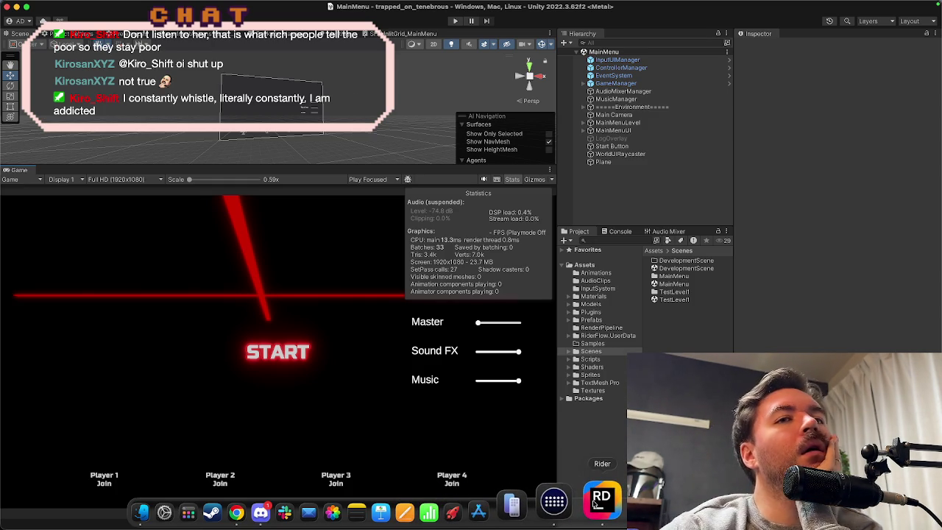
{"action": "left_click", "coordinate": [617, 500]}
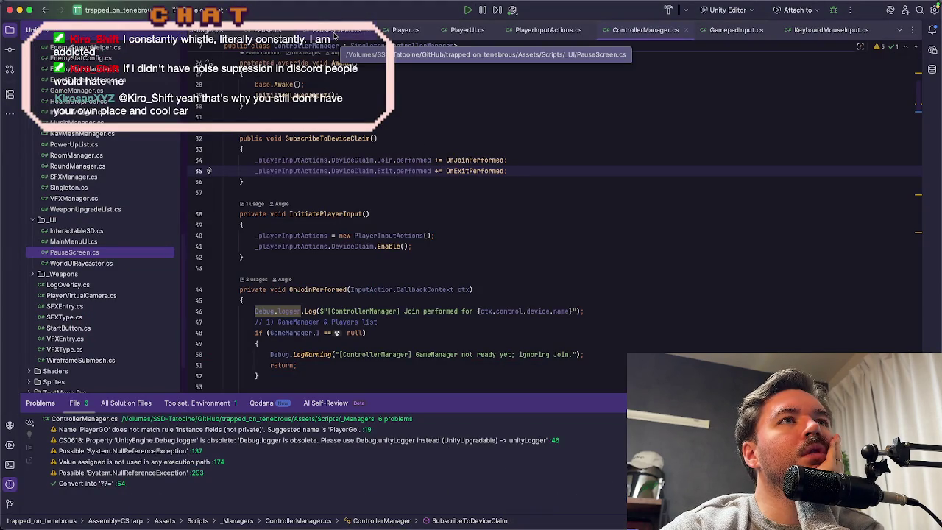
{"action": "scroll", "coordinate": [493, 174], "scroll_direction": "up", "scroll_amount": 3}
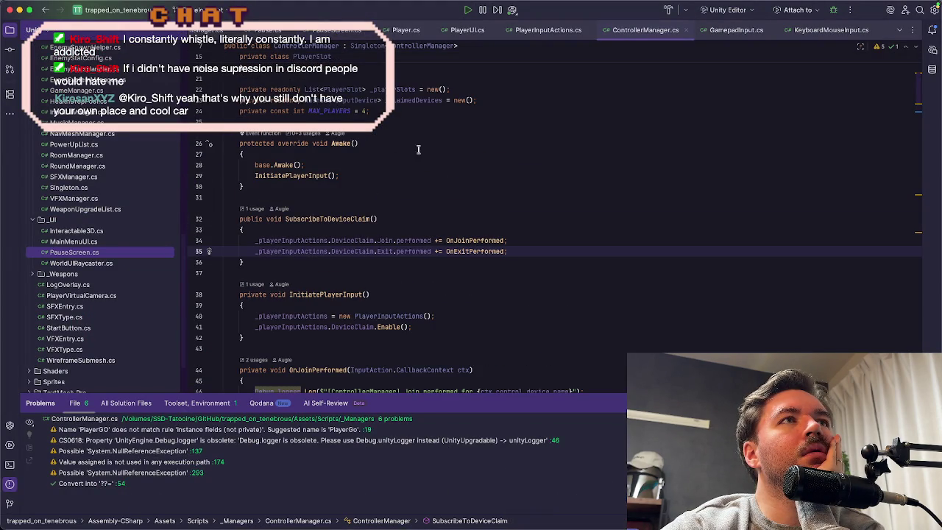
{"action": "left_click", "coordinate": [401, 30]}
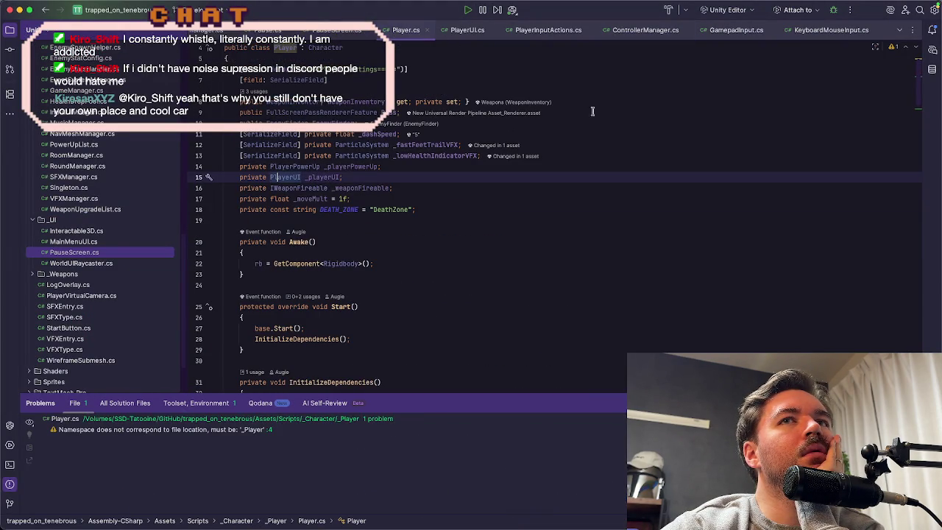
{"action": "left_click_drag", "start_coordinate": [918, 96], "coordinate": [918, 351]}
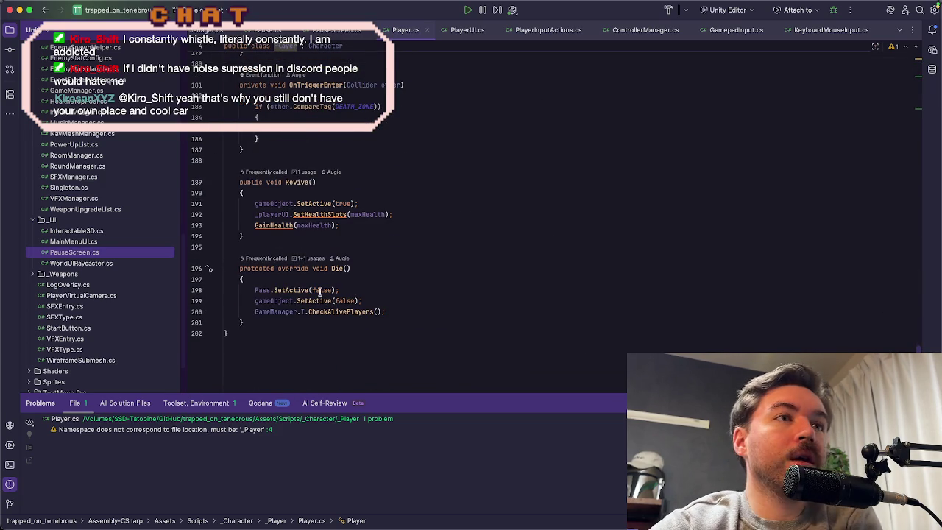
Step: Jump from Die's CheckAlivePlayers call to its declaration in GameManager.cs
{"action": "left_click", "coordinate": [291, 290]}
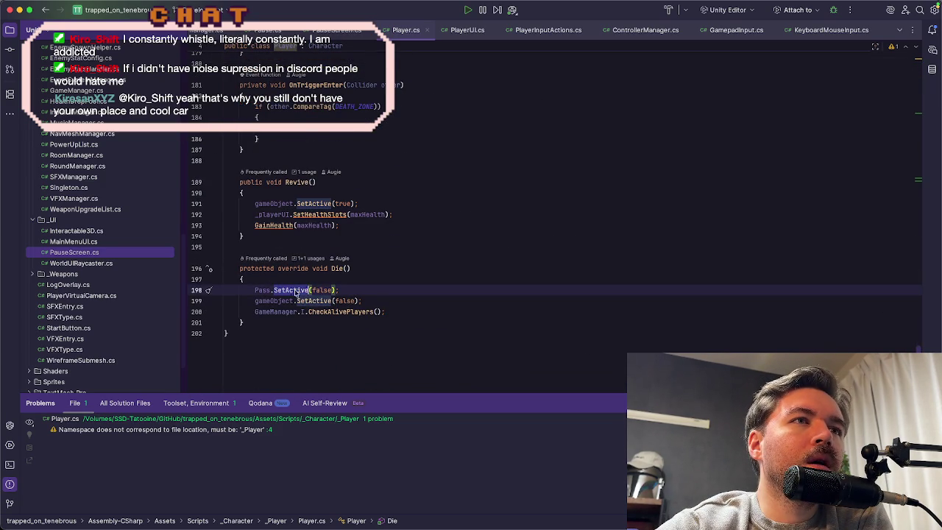
{"action": "left_click", "coordinate": [289, 301]}
{"action": "left_click", "coordinate": [360, 301]}
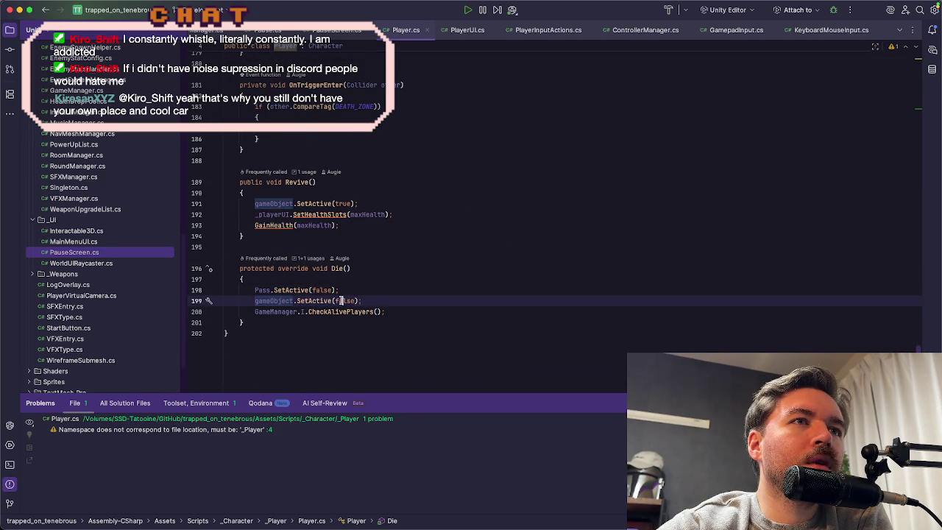
{"action": "left_click", "coordinate": [360, 312]}
{"action": "key", "text": "End"}
{"action": "double_click", "coordinate": [360, 312]}
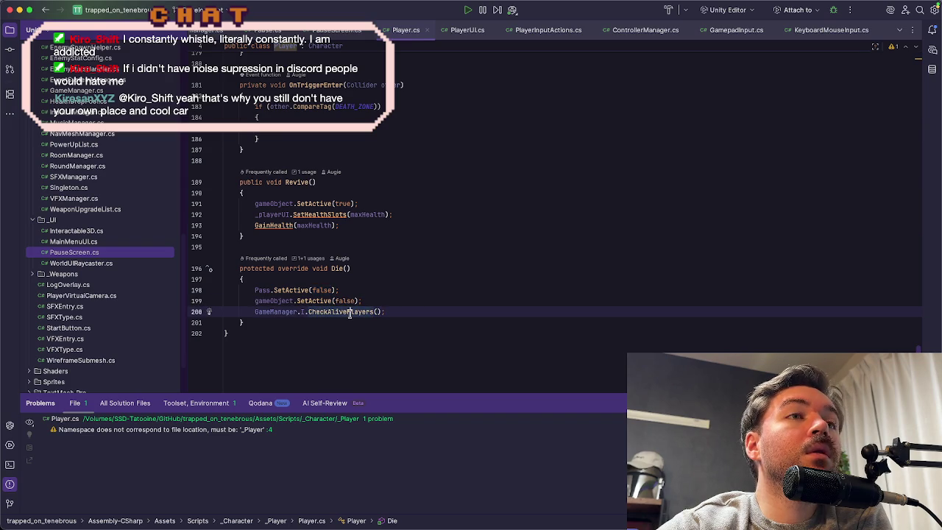
{"action": "left_click", "coordinate": [344, 312], "text": "super"}
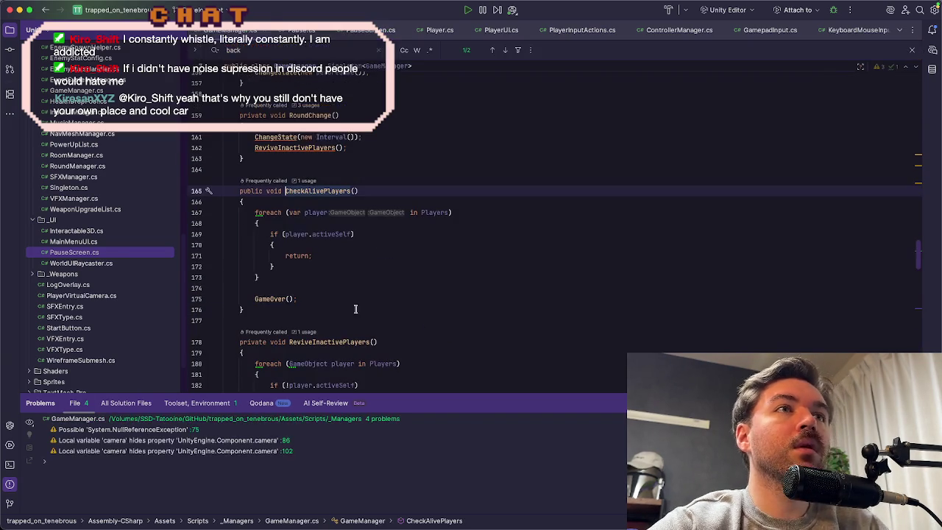
Step: Jump from the GameOver() call on line 175 to its definition
{"action": "left_click", "coordinate": [341, 256]}
{"action": "left_click", "coordinate": [285, 298]}
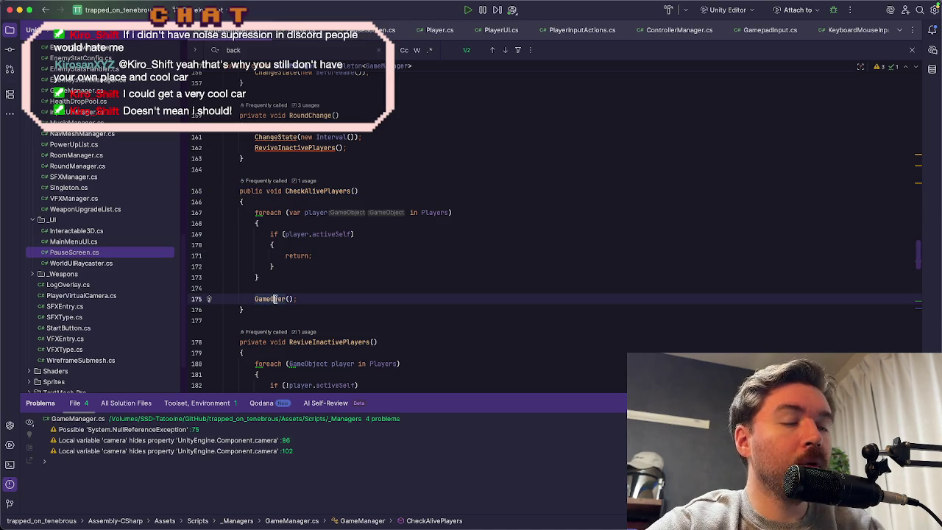
{"action": "left_click", "coordinate": [272, 301], "text": "super"}
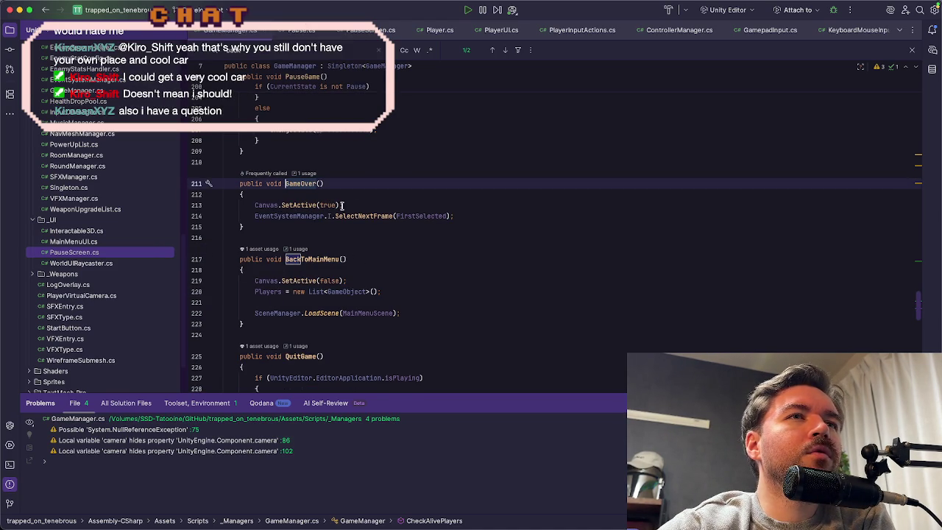
Step: Inspect the EventSystemManager SelectNextFrame line 214, then scroll to BackToMainMenu's Players reset
{"action": "double_click", "coordinate": [299, 219]}
{"action": "left_click", "coordinate": [351, 215]}
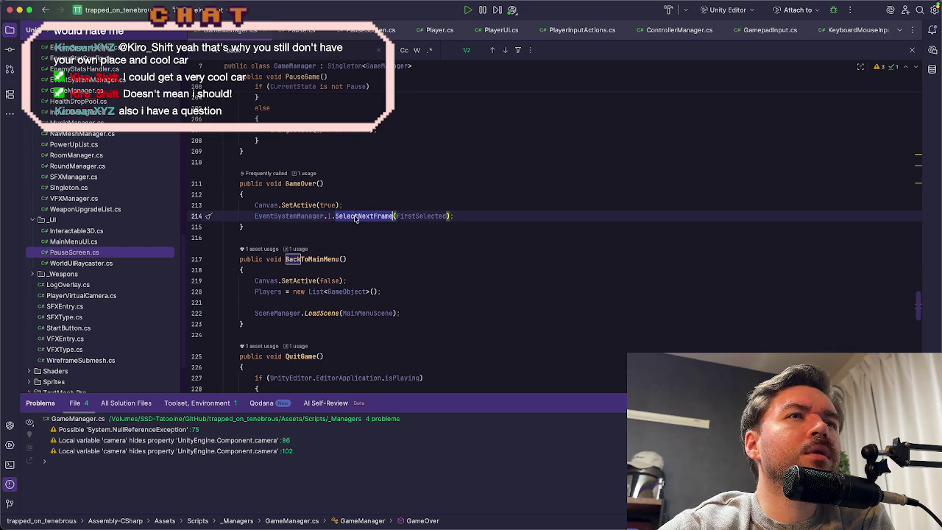
{"action": "left_click", "coordinate": [473, 216]}
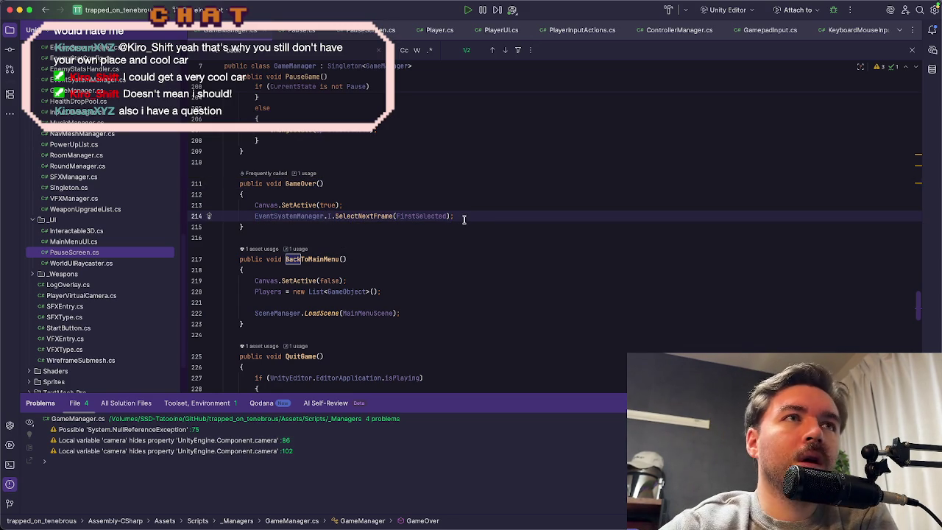
{"action": "scroll", "coordinate": [464, 220], "scroll_direction": "down", "scroll_amount": 2}
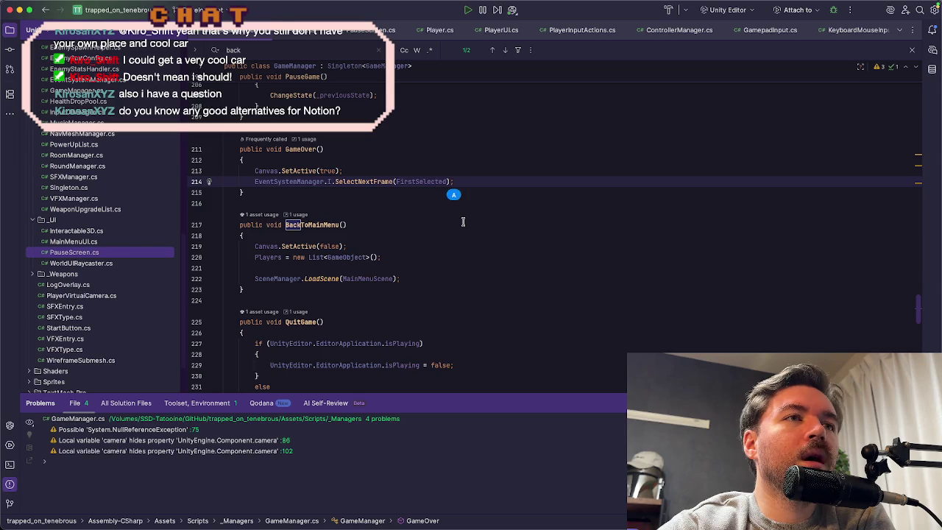
{"action": "scroll", "coordinate": [463, 222], "scroll_direction": "down", "scroll_amount": 5}
{"action": "scroll", "coordinate": [463, 221], "scroll_direction": "up", "scroll_amount": 5}
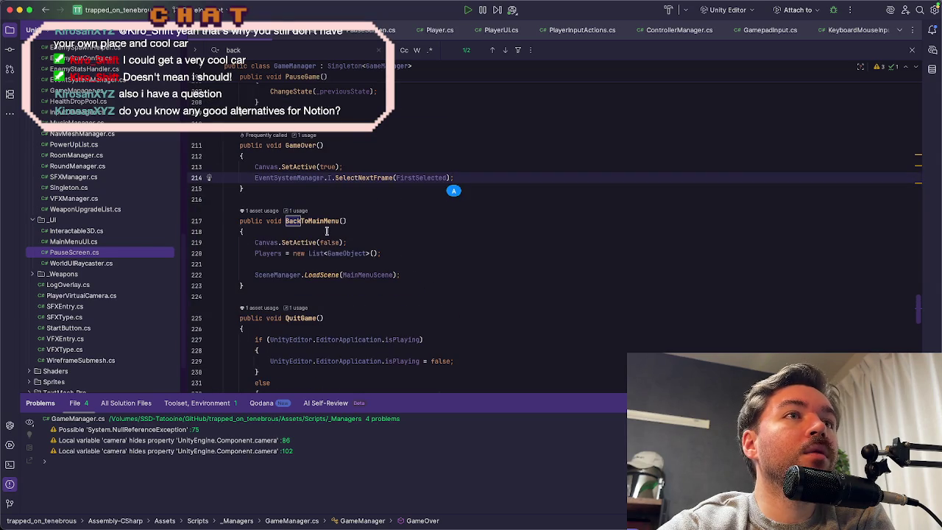
{"action": "left_click", "coordinate": [297, 254]}
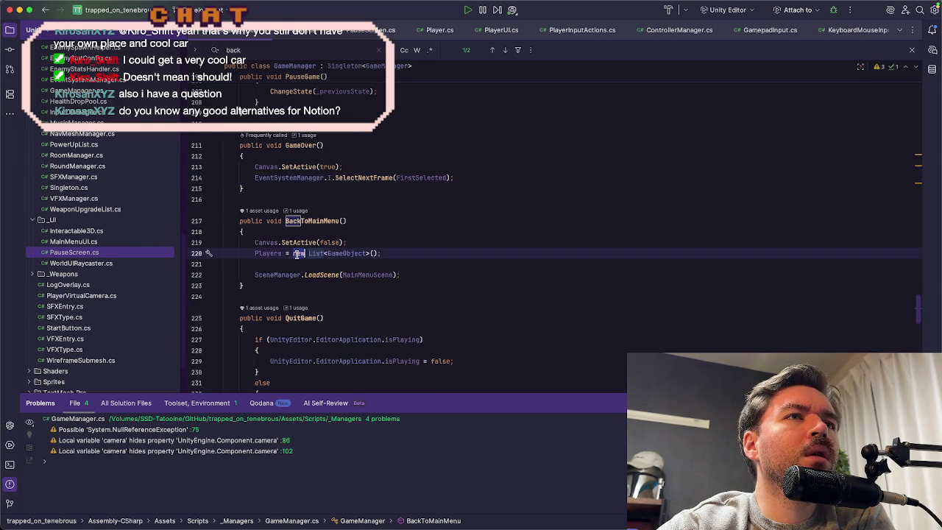
Step: Review BackToMainMenu's canvas-hiding and Players-reset lines, then open PauseScreen.cs
{"action": "left_click", "coordinate": [383, 253]}
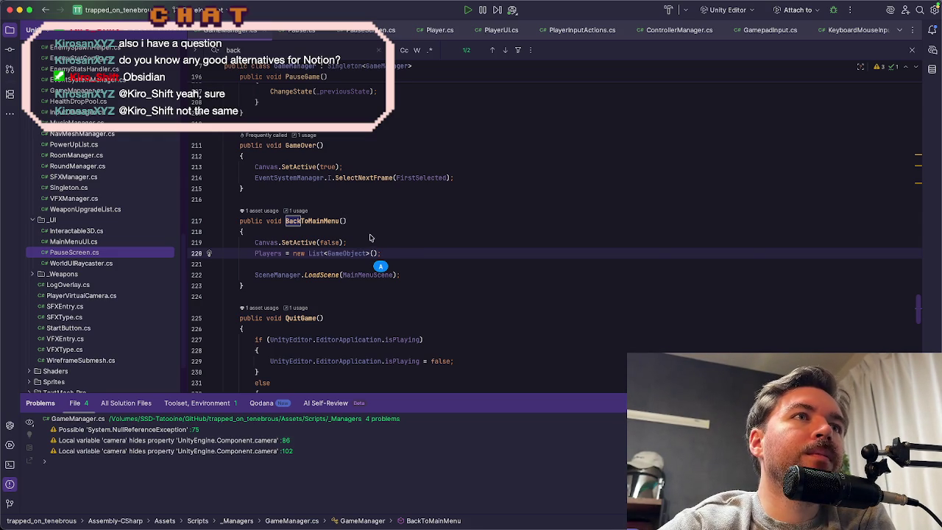
{"action": "left_click", "coordinate": [369, 222]}
{"action": "left_click", "coordinate": [368, 243]}
{"action": "left_click", "coordinate": [383, 254]}
{"action": "left_click", "coordinate": [379, 226]}
{"action": "left_click", "coordinate": [393, 255]}
{"action": "mouse_move", "coordinate": [256, 248]}
{"action": "left_mouse_down"}
{"action": "mouse_move", "coordinate": [418, 256]}
{"action": "mouse_move", "coordinate": [423, 280]}
{"action": "left_mouse_up"}
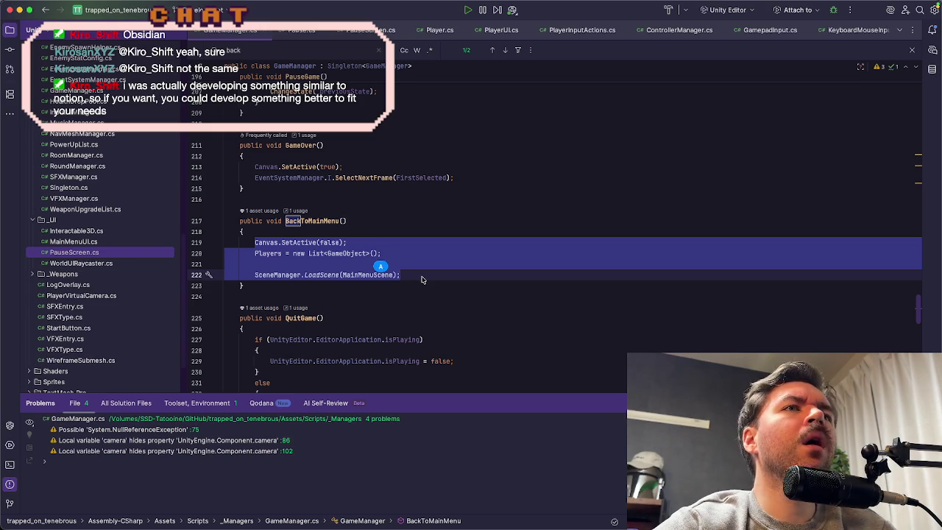
{"action": "left_click", "coordinate": [422, 262]}
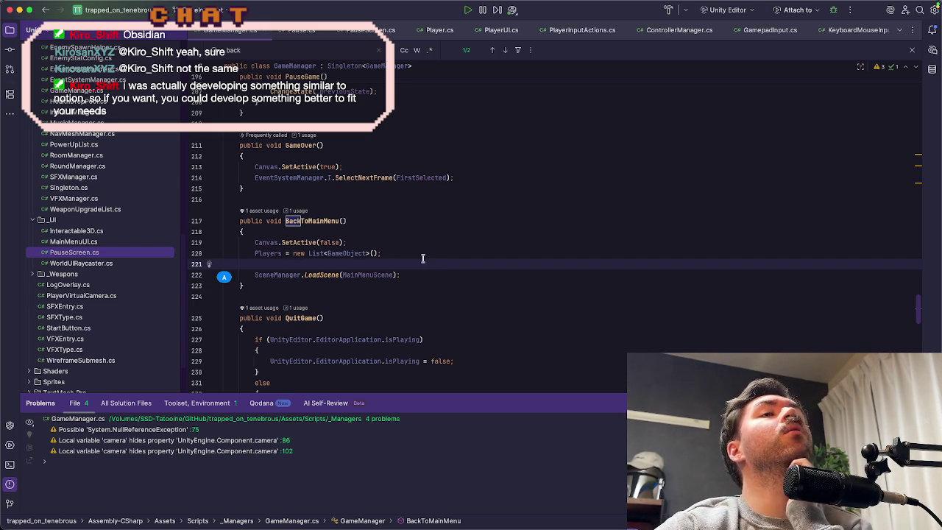
{"action": "left_click", "coordinate": [365, 41]}
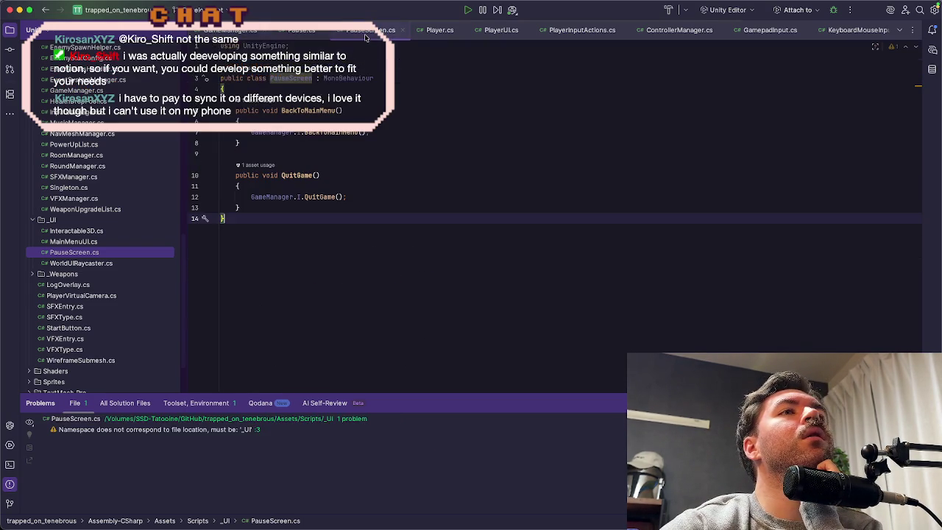
Step: Jump from PauseScreen's BackToMainMenu to GameManager's implementation with Cmd+B
{"action": "left_click", "coordinate": [273, 133]}
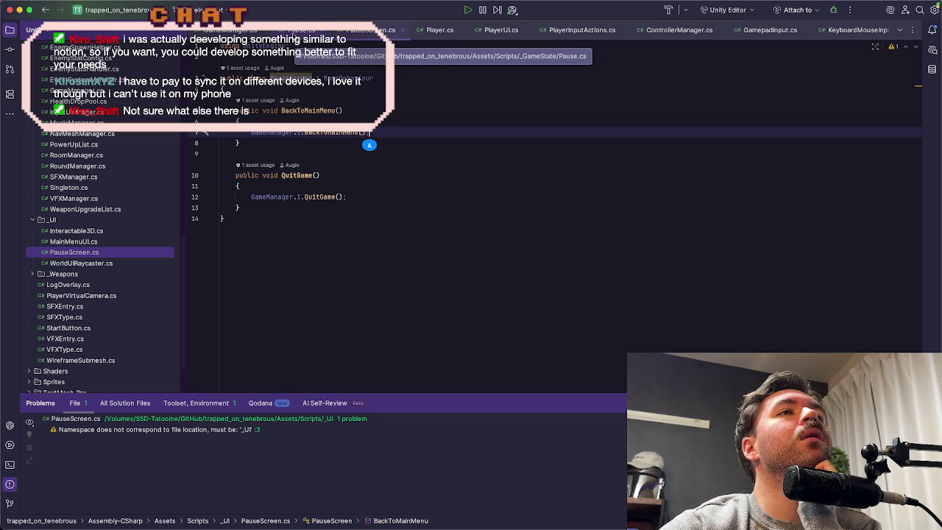
{"action": "left_click", "coordinate": [298, 31]}
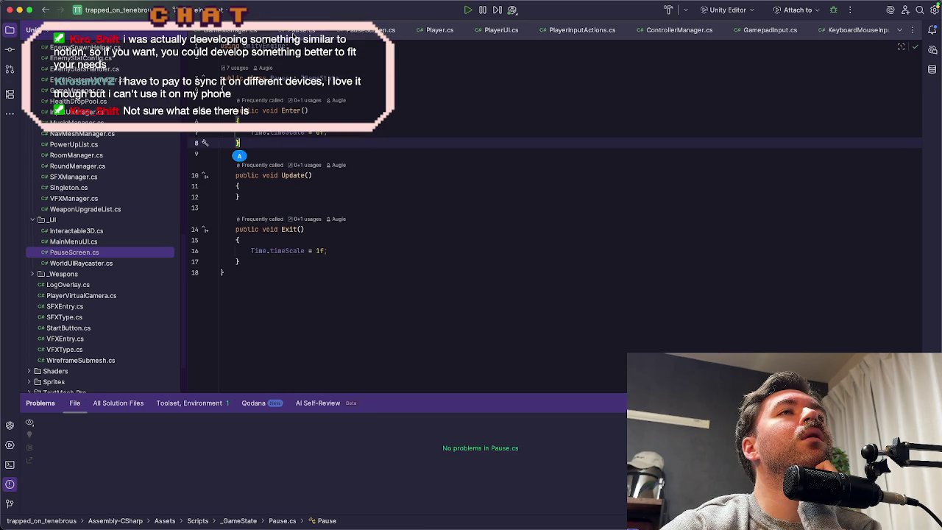
{"action": "left_click", "coordinate": [368, 33]}
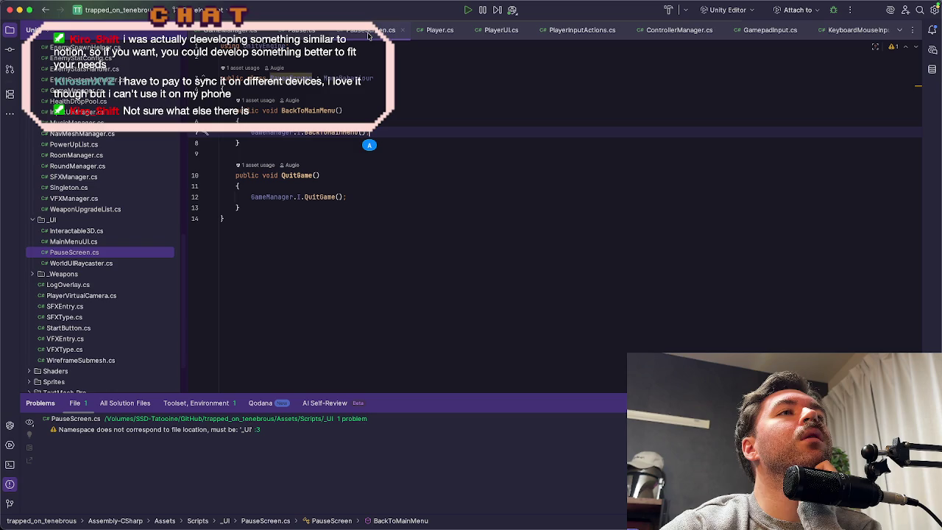
{"action": "key", "text": "super+b"}
Step: Select BackToMainMenu's body, lines 219–222, then return to the running game in Unity
{"action": "left_click", "coordinate": [373, 242]}
{"action": "left_click", "coordinate": [255, 243]}
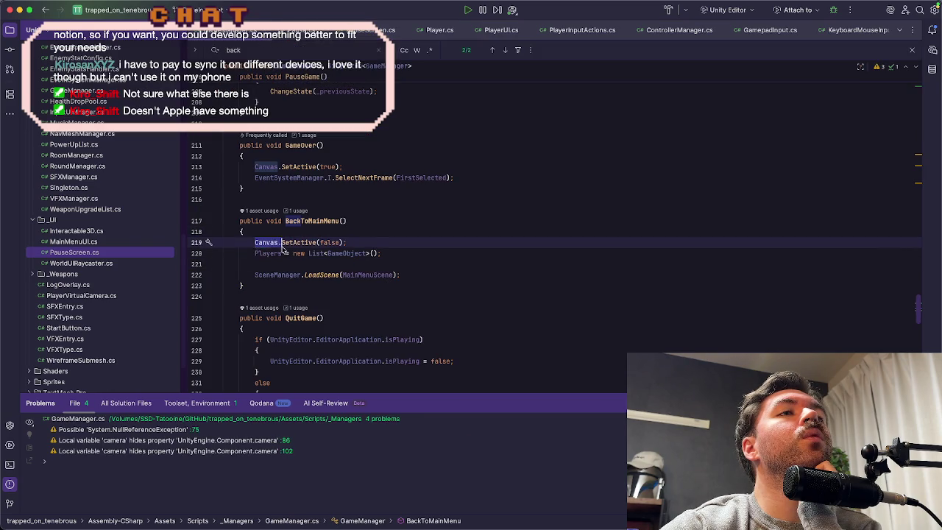
{"action": "left_click_drag", "start_coordinate": [255, 243], "coordinate": [435, 279]}
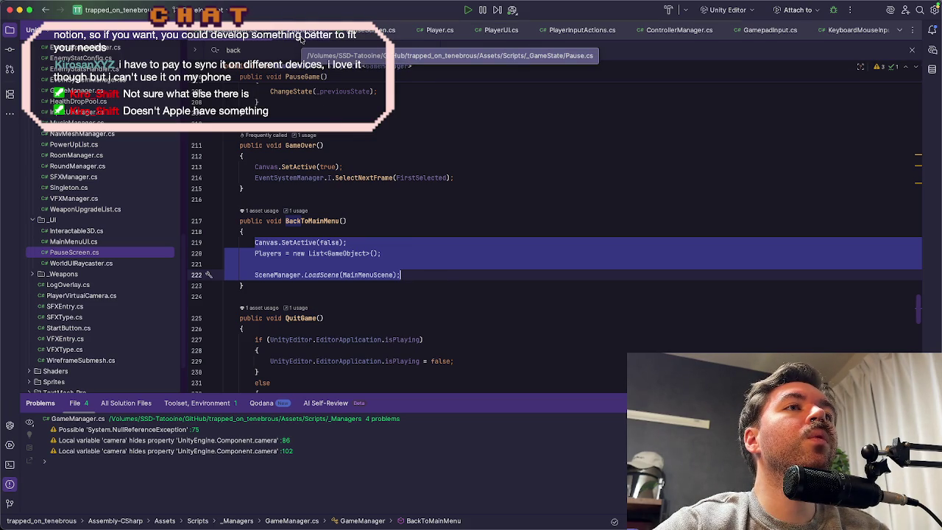
{"action": "left_click", "coordinate": [424, 257], "text": "shift"}
{"action": "left_click", "coordinate": [423, 257]}
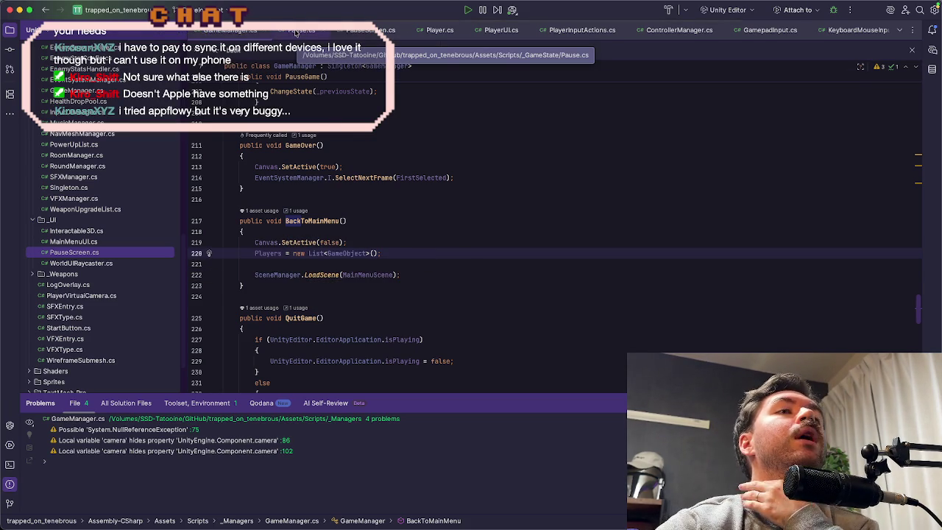
{"action": "left_click", "coordinate": [467, 10]}
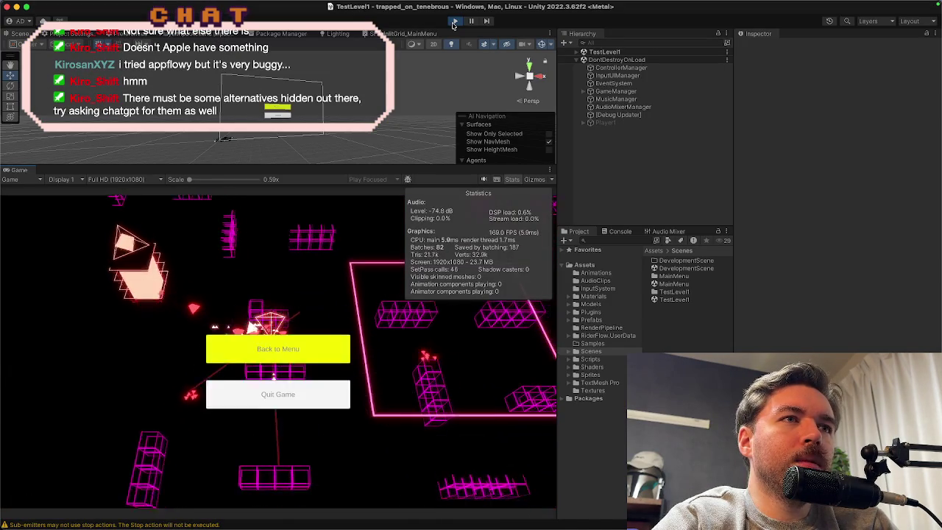
Step: Choose Back to Menu from the in-game death menu to load the main menu
{"action": "key", "text": "Down"}
{"action": "key", "text": "Up"}
{"action": "key", "text": "Return"}
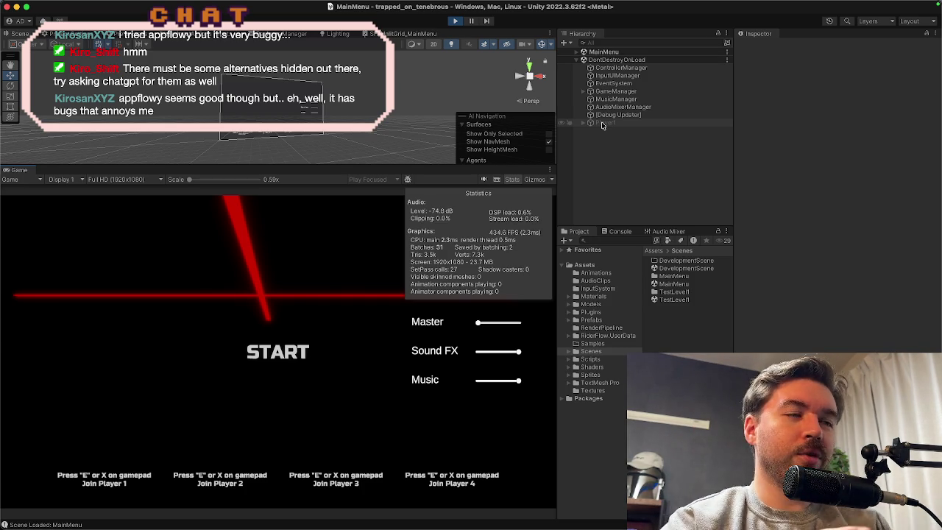
Step: Join as Player 1, start TestLevel1 with space, then stop play mode
{"action": "key", "text": "e"}
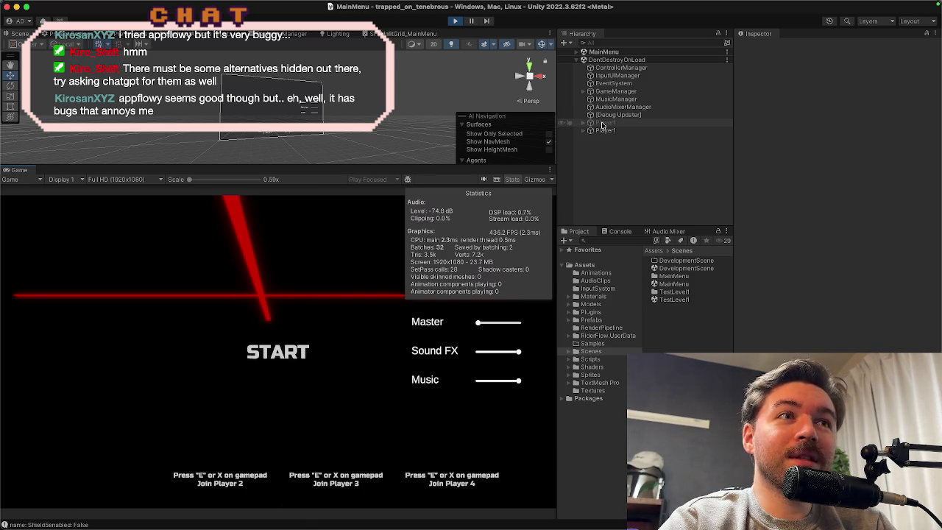
{"action": "key", "text": "space"}
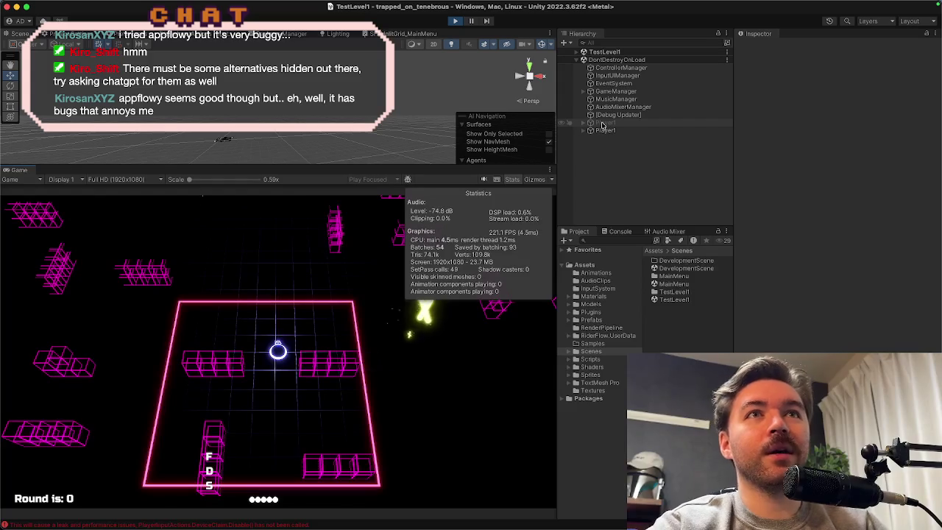
{"action": "left_click", "coordinate": [455, 22]}
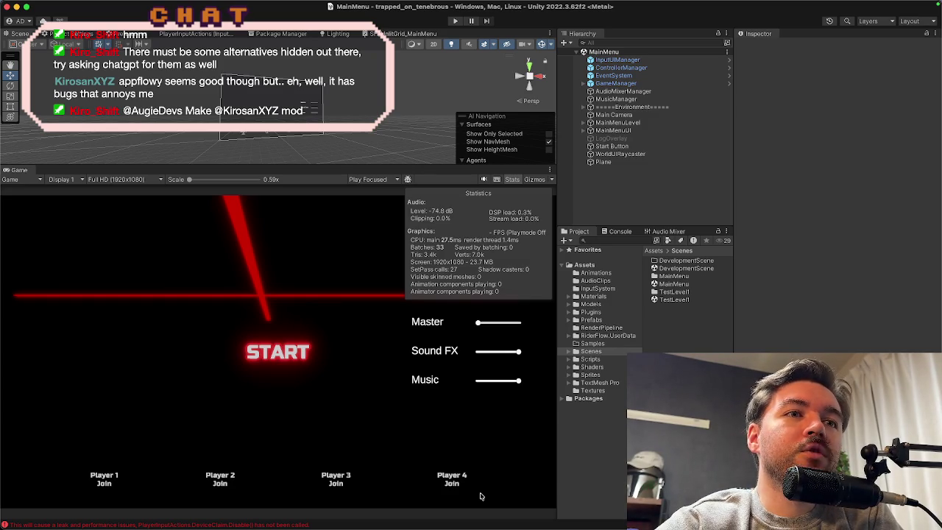
{"action": "mouse_move", "coordinate": [452, 527]}
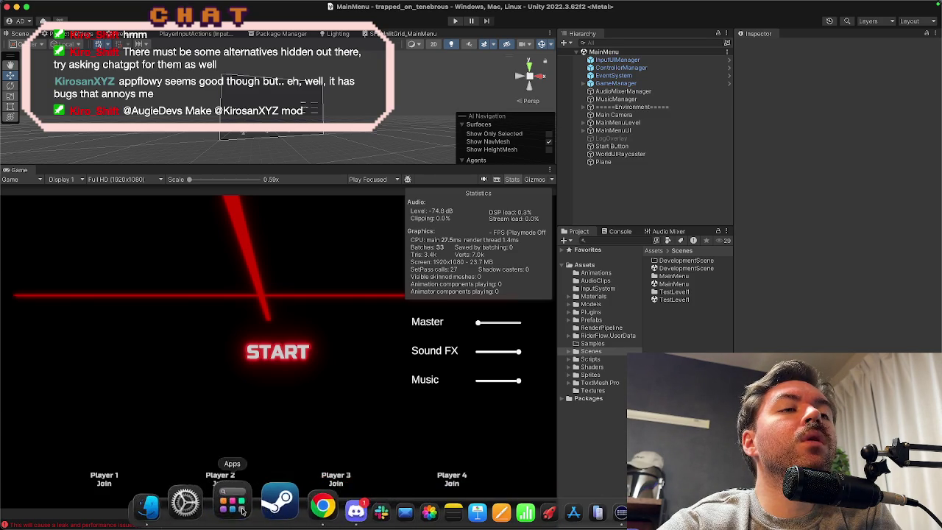
Step: Use Cmd+B to reach GameManager.cs's BackToMainMenu and add a blank line below its closing brace
{"action": "left_click", "coordinate": [603, 508]}
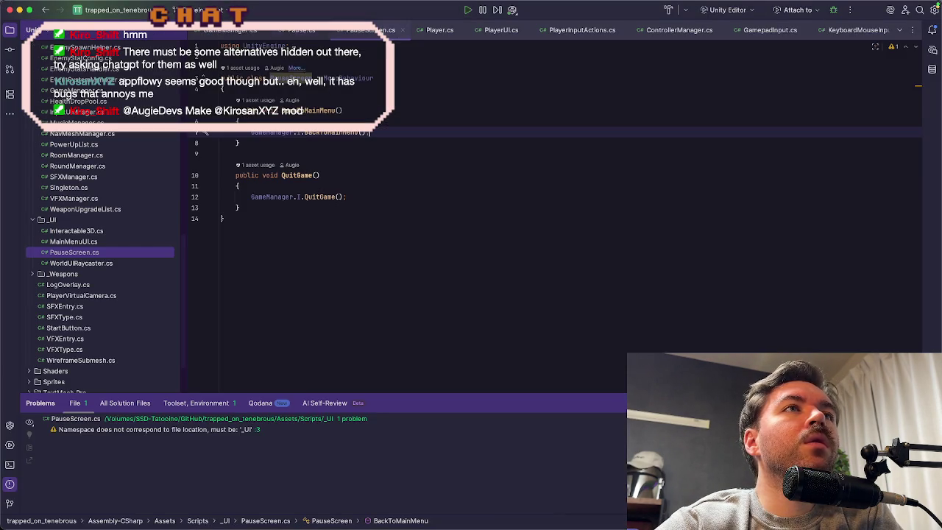
{"action": "key", "text": "super+b"}
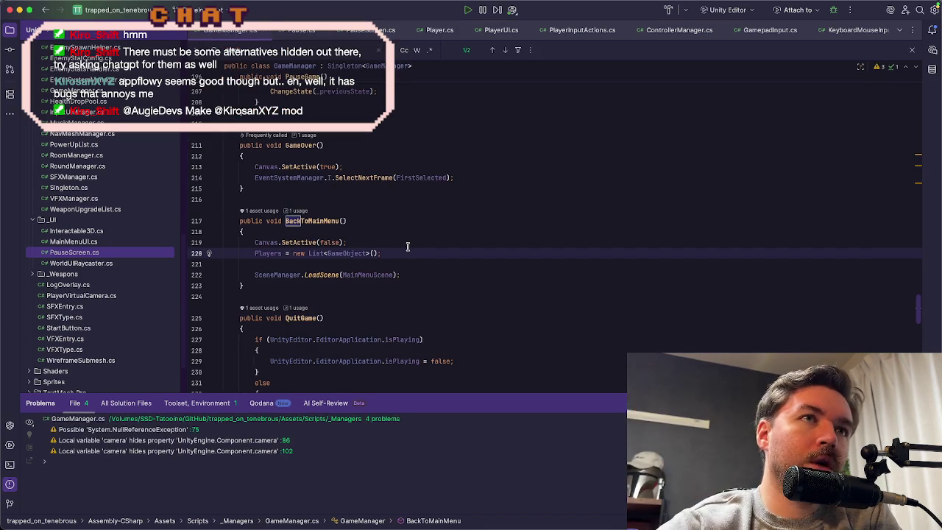
{"action": "left_click", "coordinate": [322, 220]}
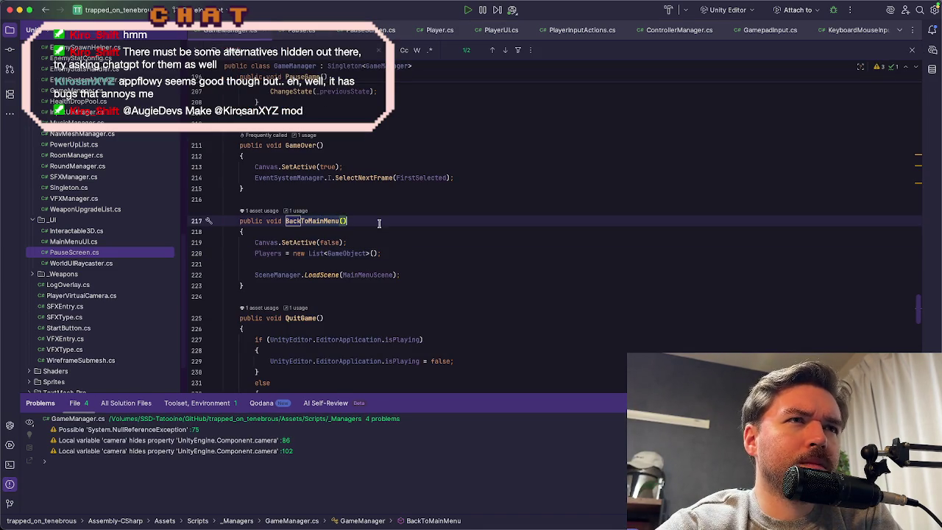
{"action": "left_click", "coordinate": [374, 243]}
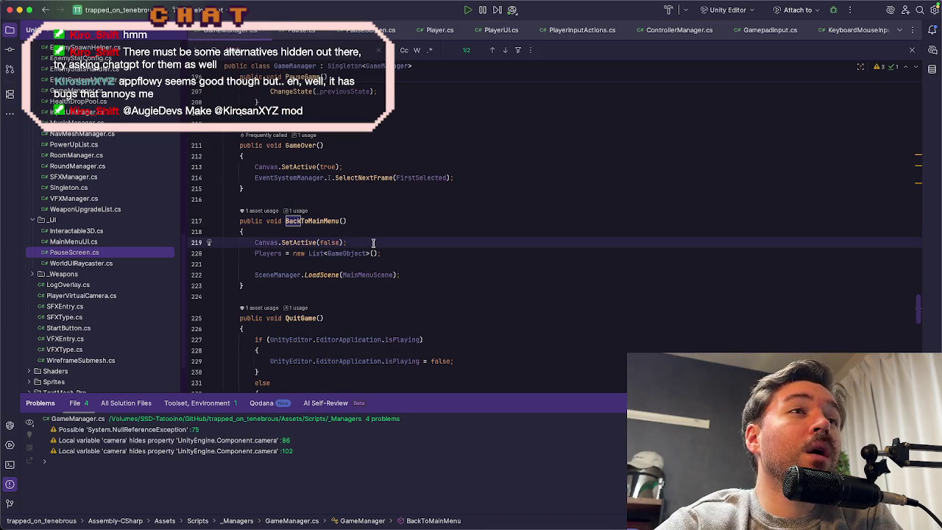
{"action": "left_click", "coordinate": [423, 254]}
{"action": "left_click", "coordinate": [425, 243]}
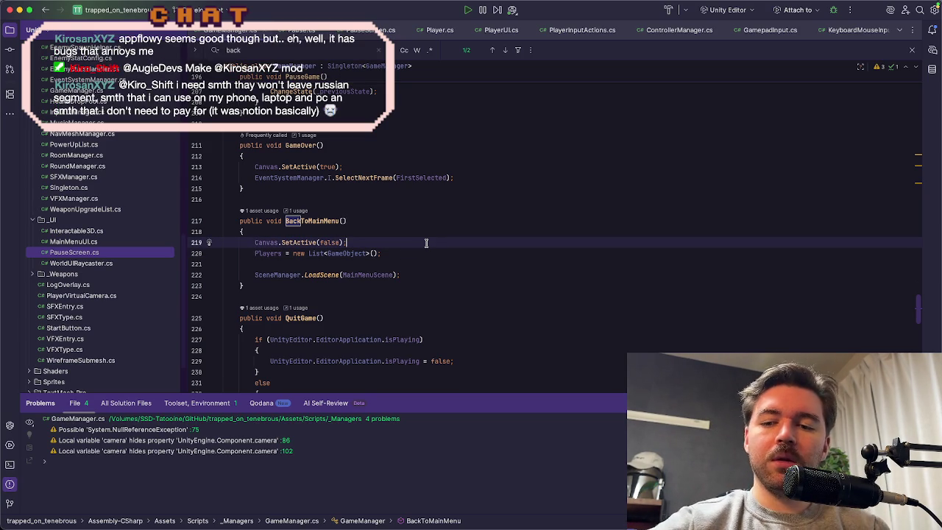
{"action": "left_click", "coordinate": [404, 254]}
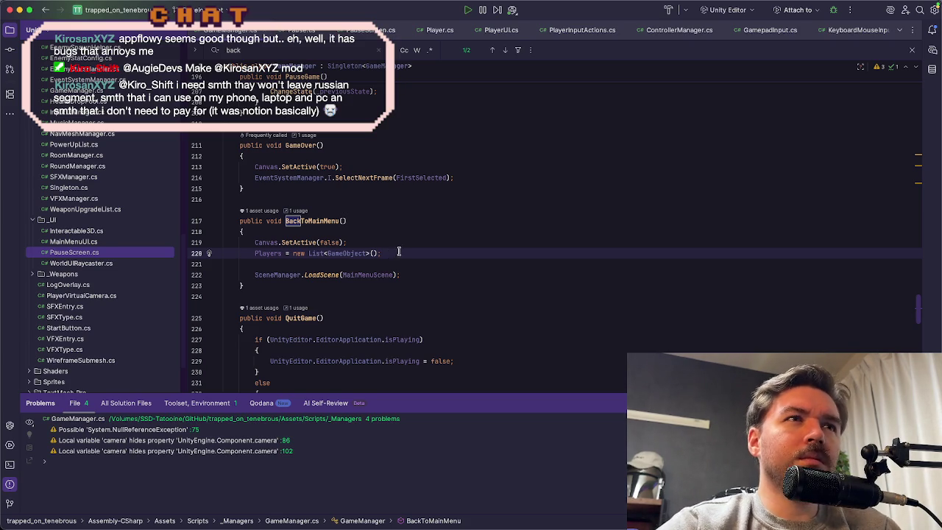
{"action": "left_click", "coordinate": [411, 247]}
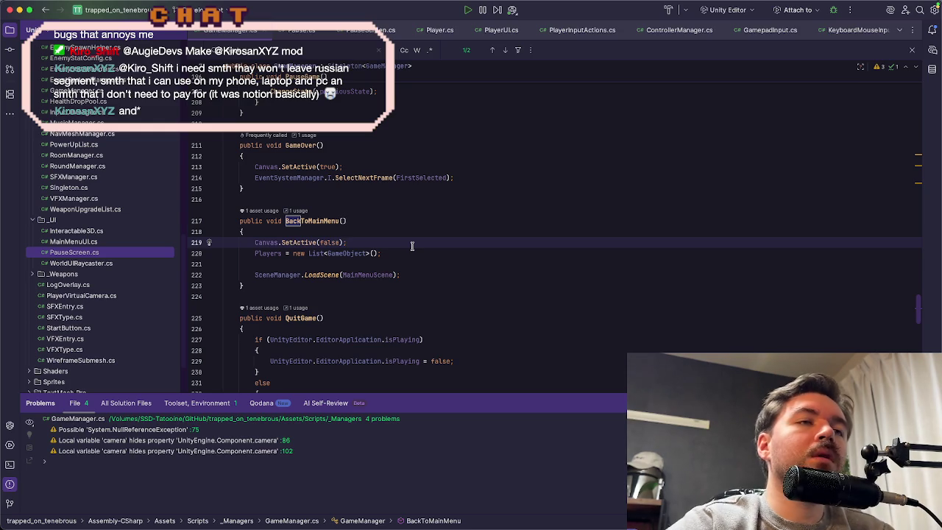
{"action": "key", "text": "Return"}
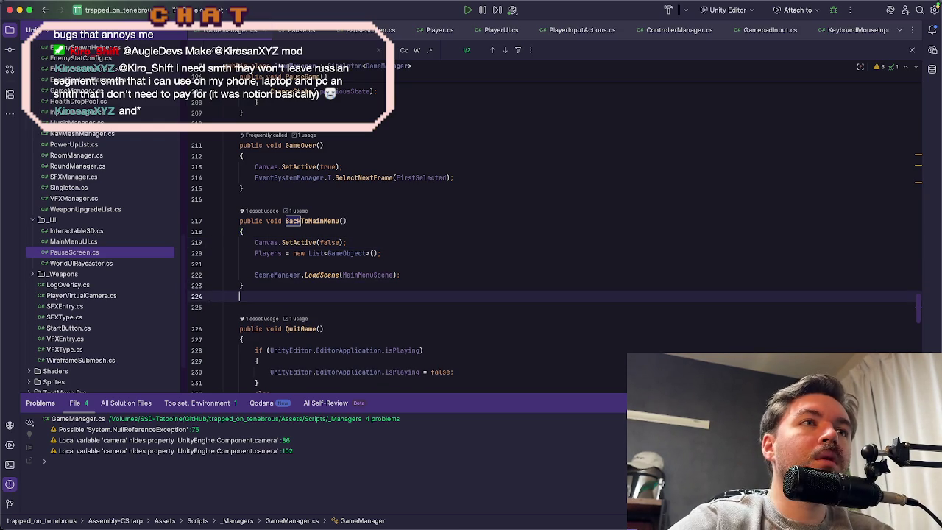
Step: Write private void DestroyAllPlayers() with a foreach over Players calling Destroy(player)
{"action": "type", "text": "private voi d"}
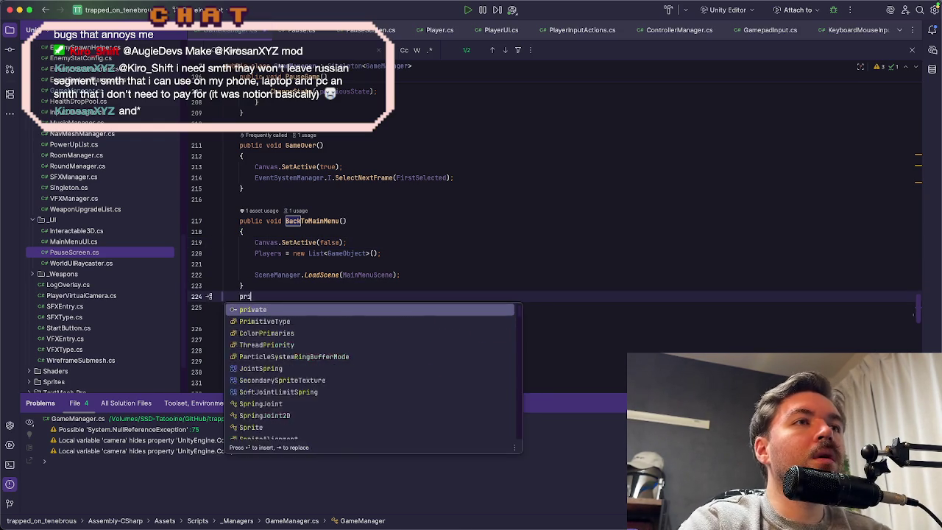
{"action": "key", "text": "BackSpace"}
{"action": "key", "text": "BackSpace"}
{"action": "type", "text": "d DestroyAl"}
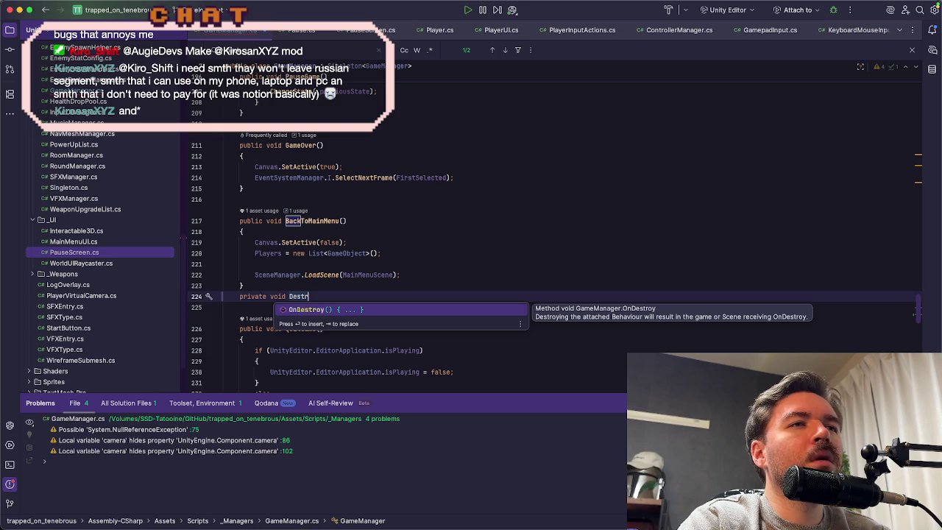
{"action": "type", "text": "lPlayers."}
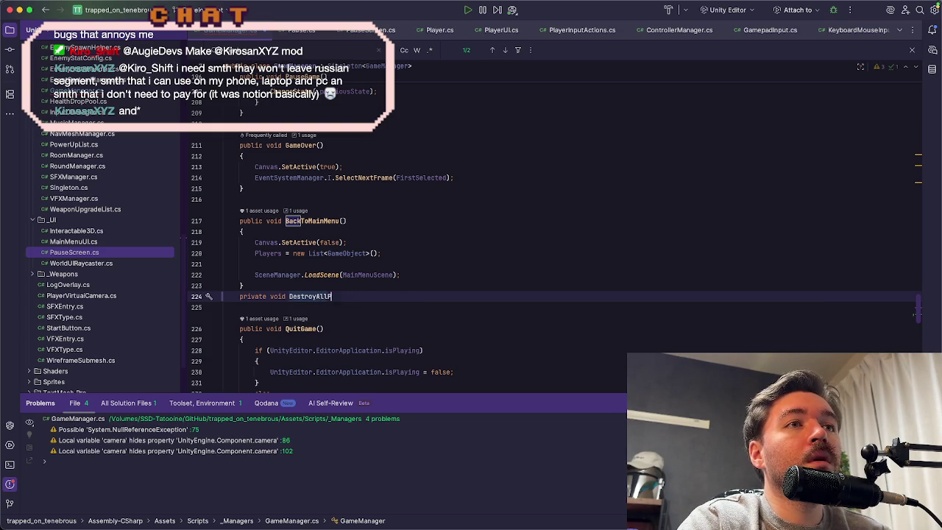
{"action": "key", "text": "BackSpace"}
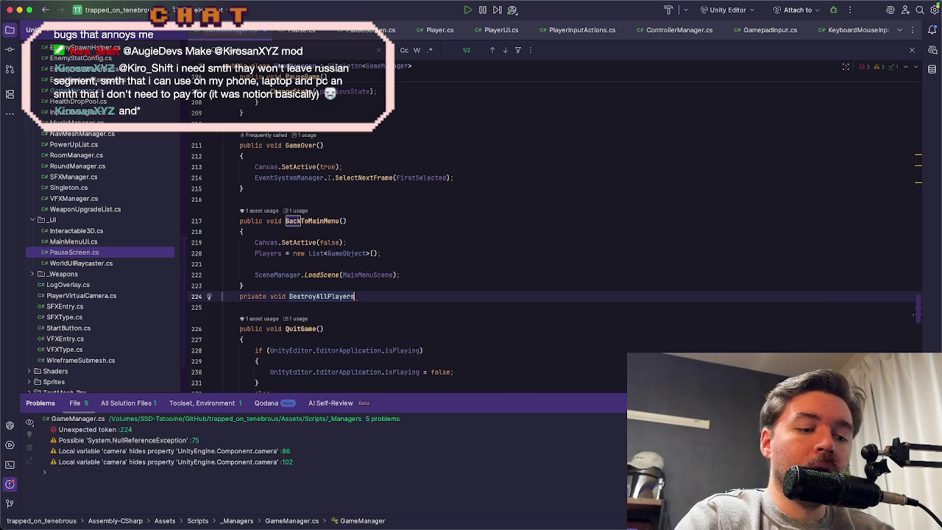
{"action": "type", "text": "("}
{"action": "key", "text": "Escape"}
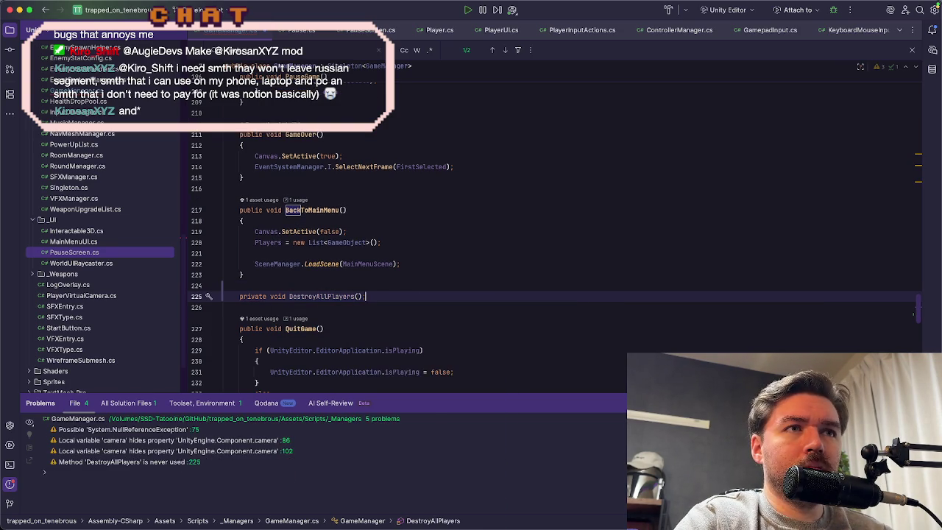
{"action": "type", "text": "{"}
{"action": "key", "text": "Return"}
{"action": "type", "text": "foreach (var player in Players)"}
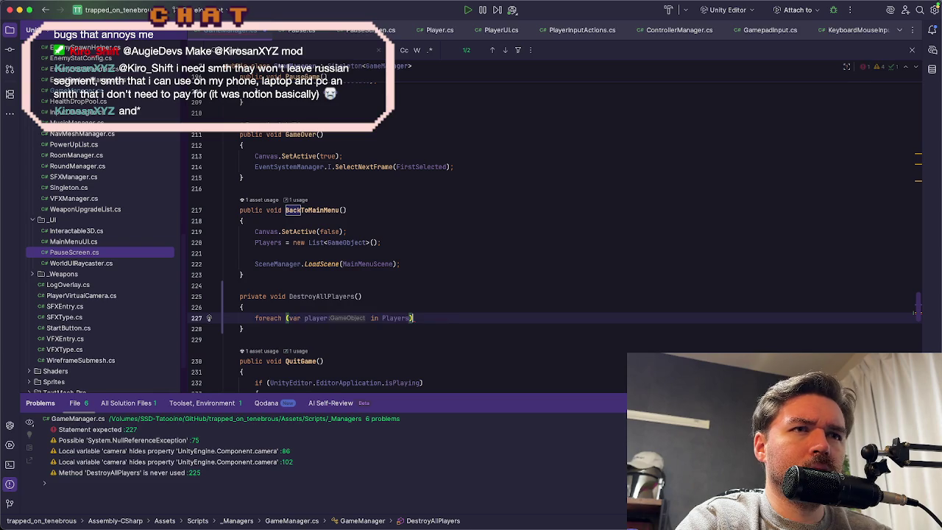
{"action": "key", "text": "Tab"}
{"action": "key", "text": "Return"}
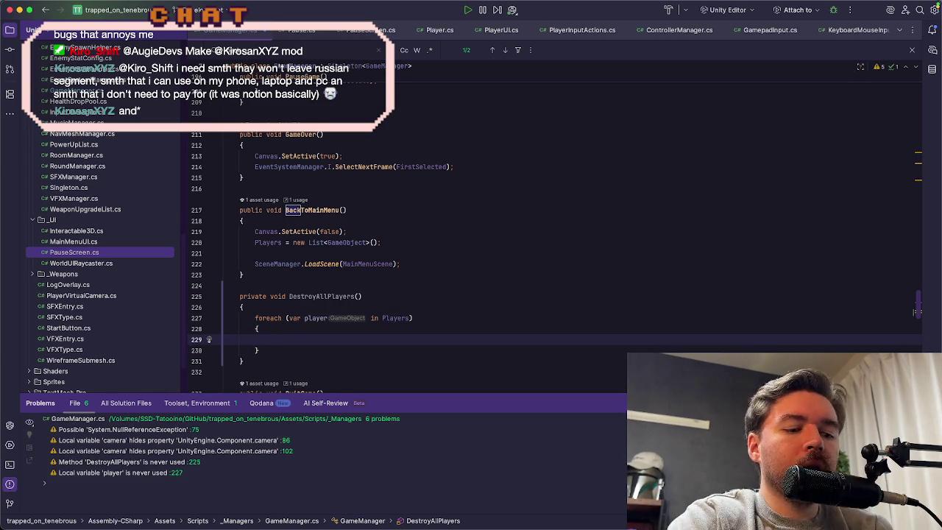
{"action": "type", "text": "de"}
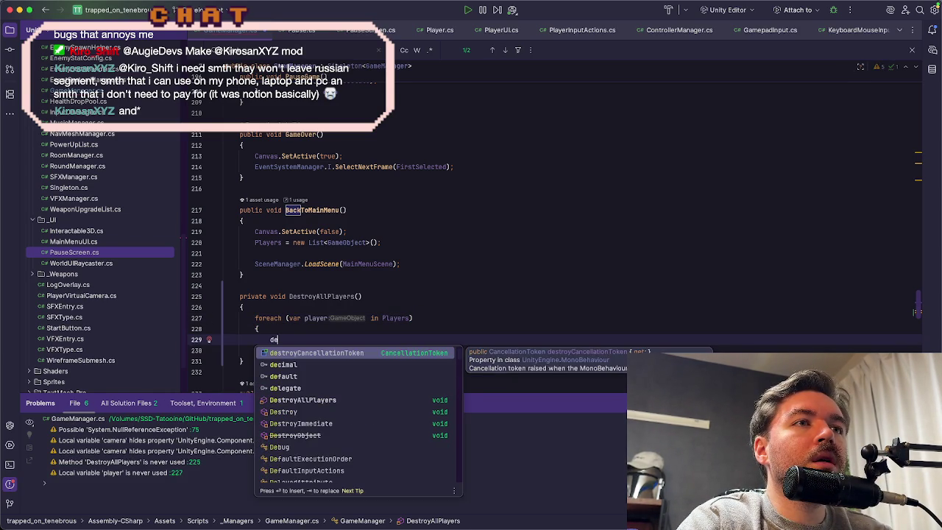
{"action": "type", "text": "s"}
{"action": "key", "text": "Down"}
{"action": "key", "text": "Down"}
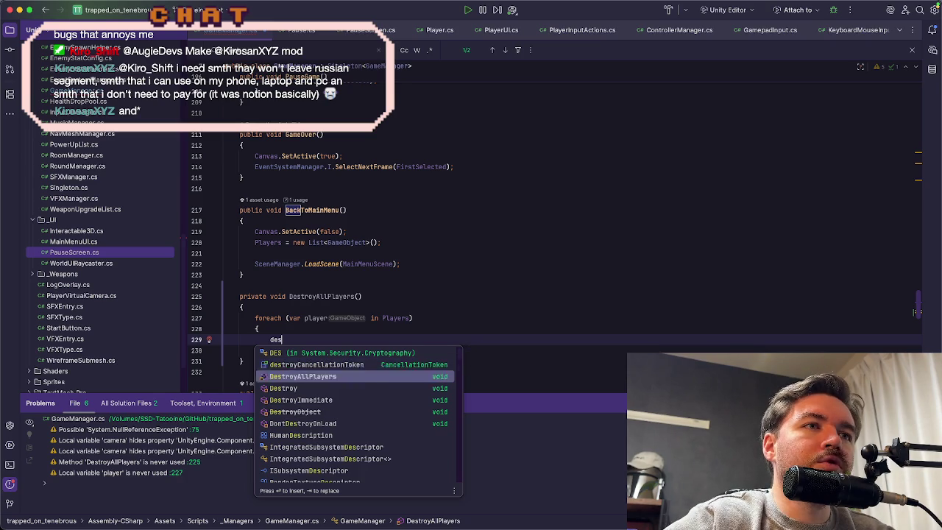
{"action": "key", "text": "Return"}
{"action": "key", "text": "Tab"}
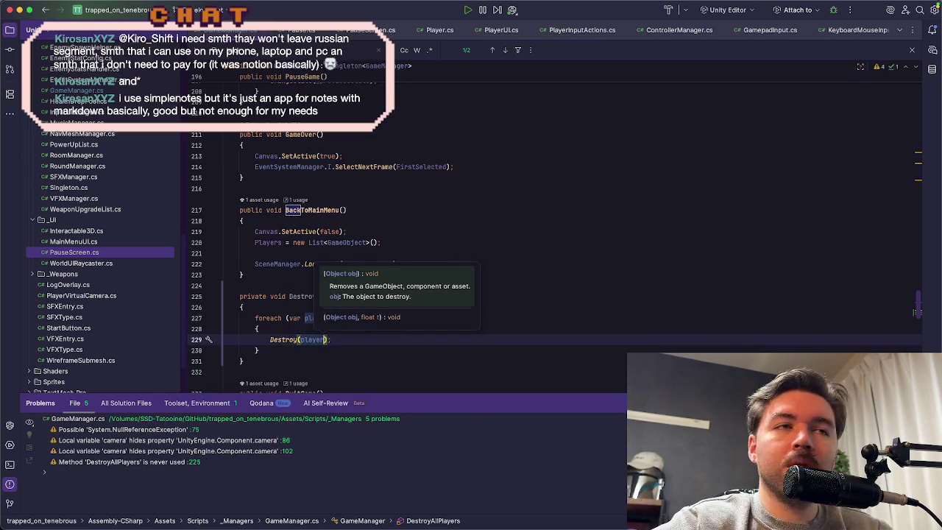
Step: Call DestroyAllPlayers(); on a new line after Canvas.SetActive(false) in BackToMainMenu
{"action": "left_click", "coordinate": [300, 298]}
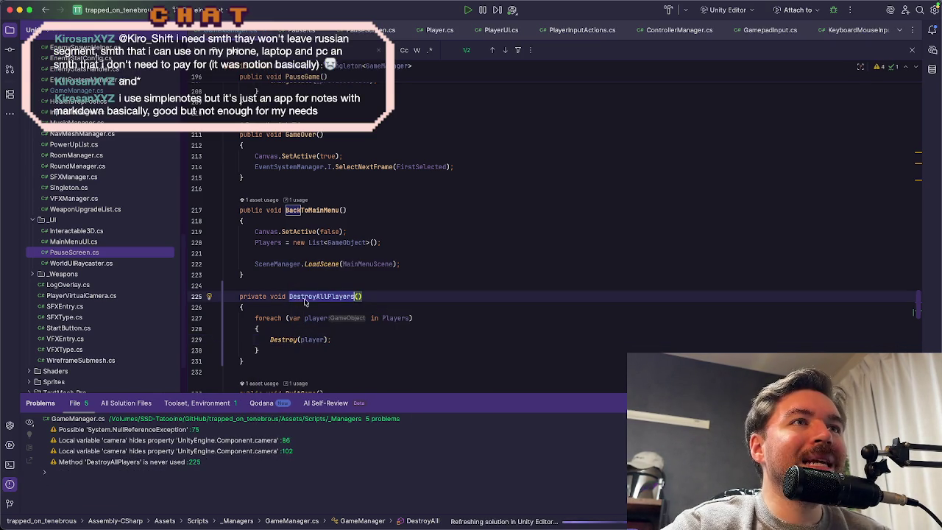
{"action": "left_click", "coordinate": [360, 231]}
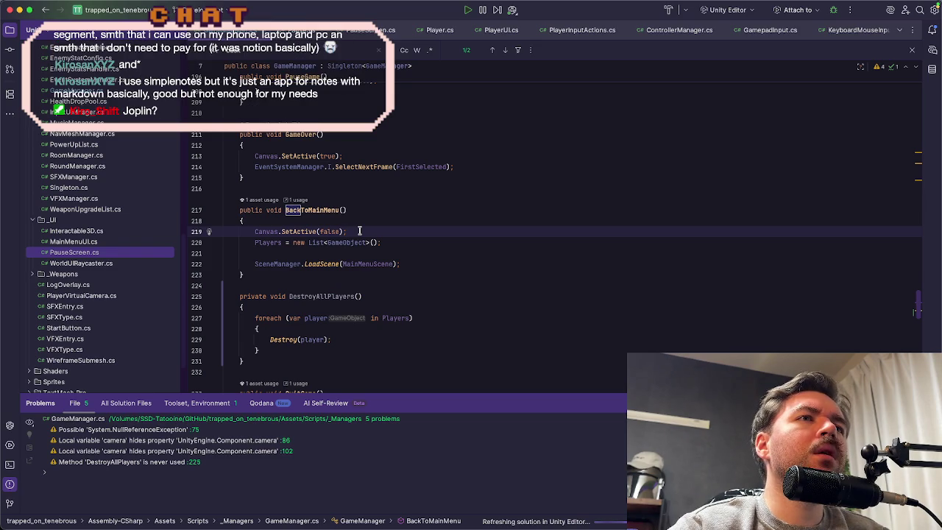
{"action": "key", "text": "Return"}
{"action": "type", "text": "DestroyAllPlayers("}
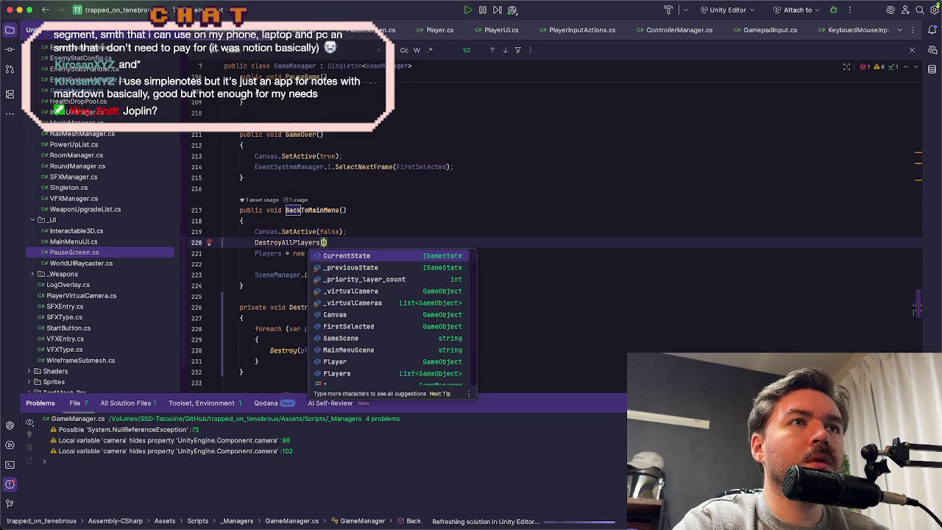
{"action": "key", "text": "Return"}
{"action": "type", "text": ";"}
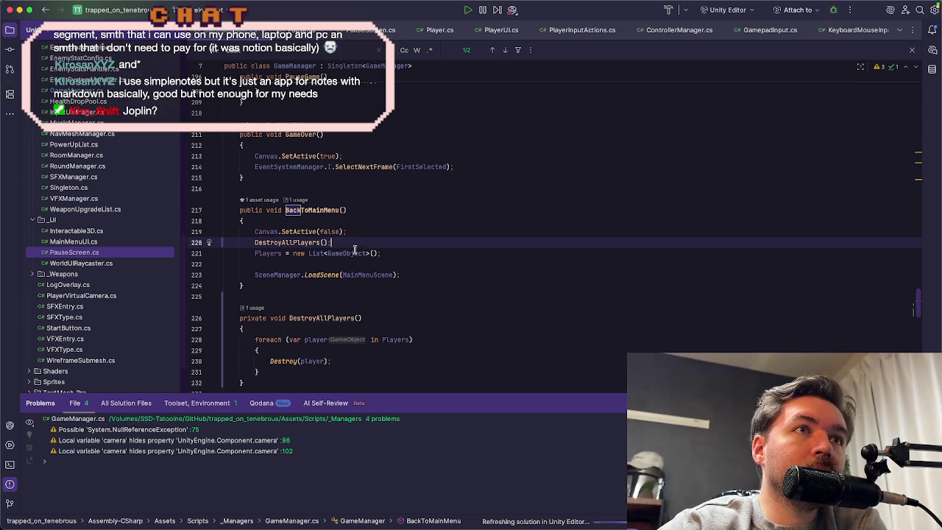
{"action": "key", "text": "super+Tab"}
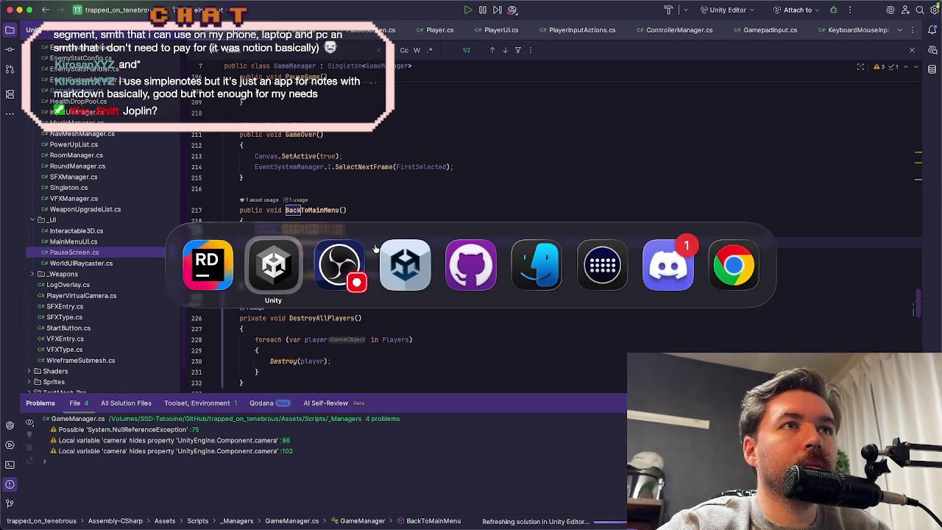
Step: Accept 'Yes, just for these files' in Script Updating Consent, then enter Play mode
{"action": "left_click", "coordinate": [255, 268]}
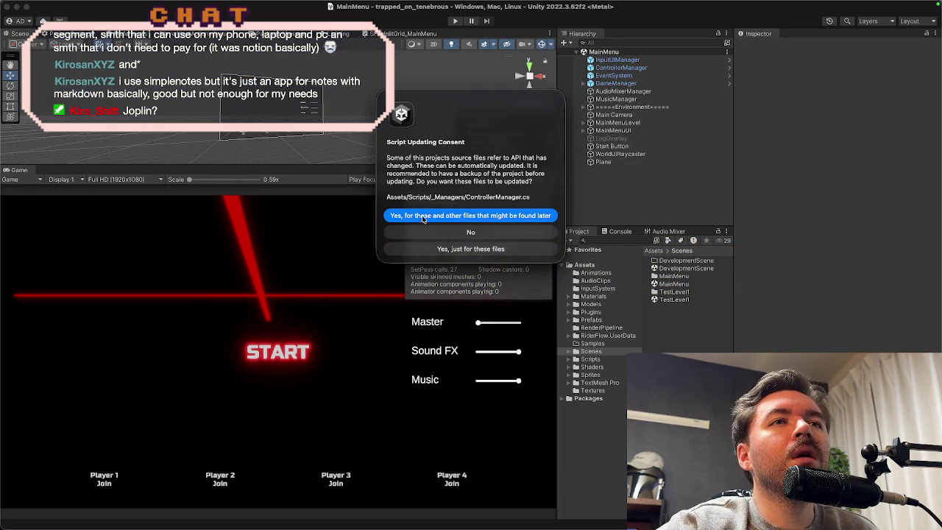
{"action": "left_click", "coordinate": [483, 249]}
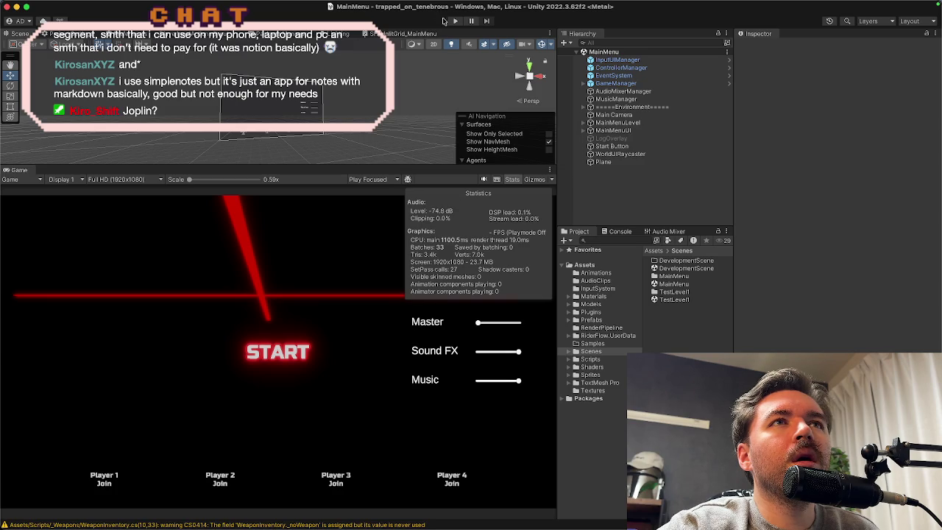
{"action": "left_click", "coordinate": [453, 22]}
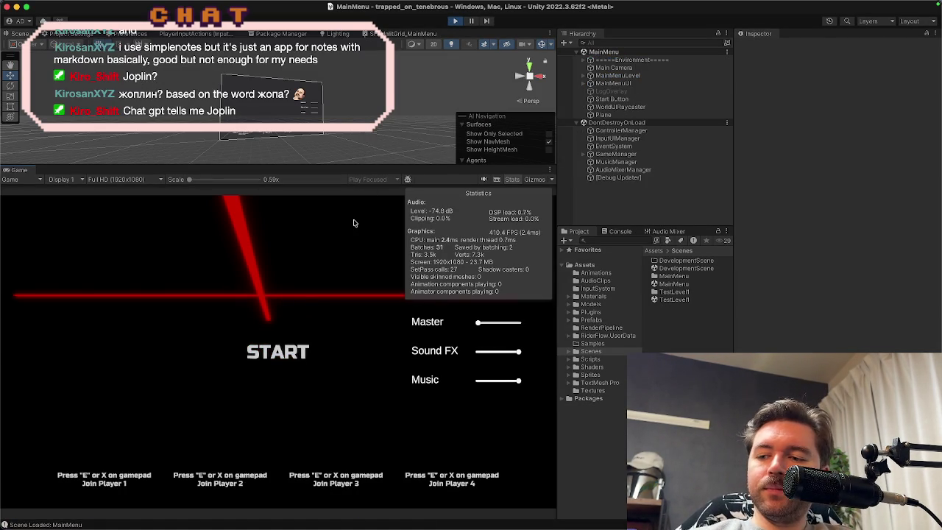
{"action": "key", "text": "e"}
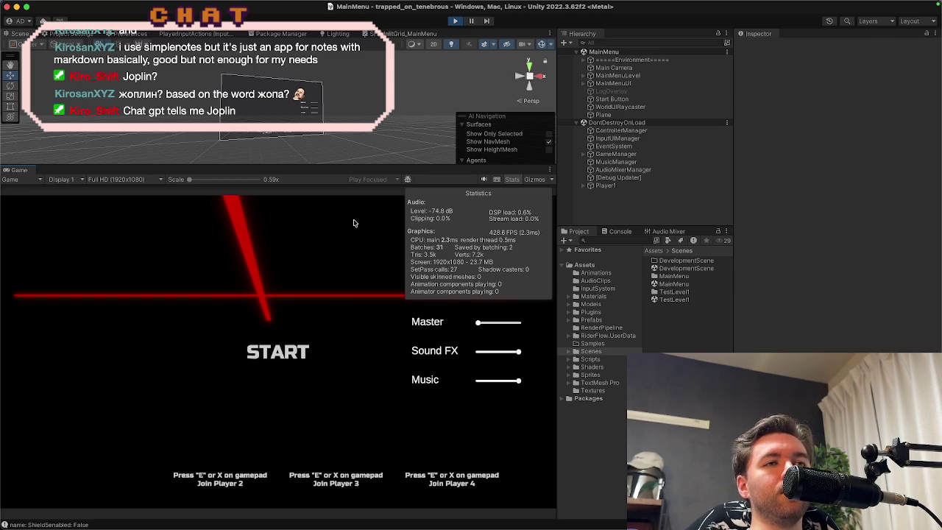
{"action": "key", "text": "Return"}
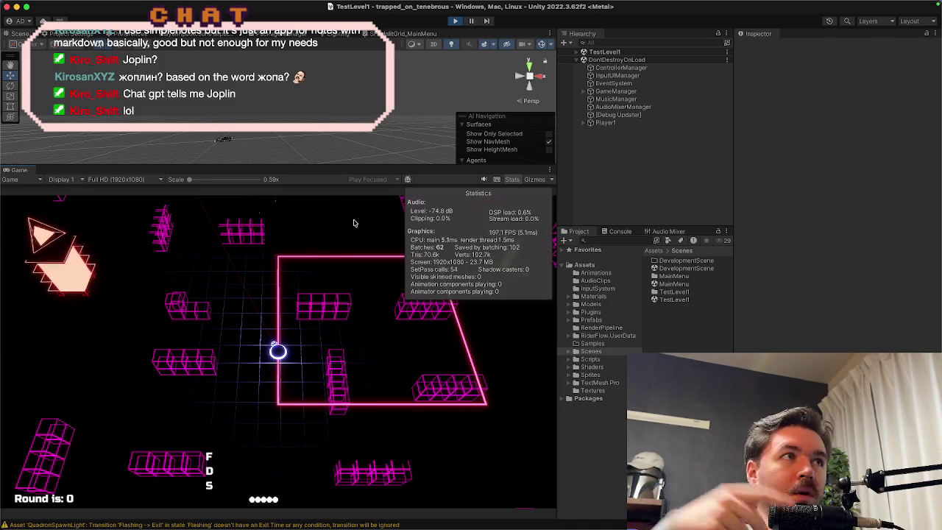
{"action": "left_click", "coordinate": [606, 123]}
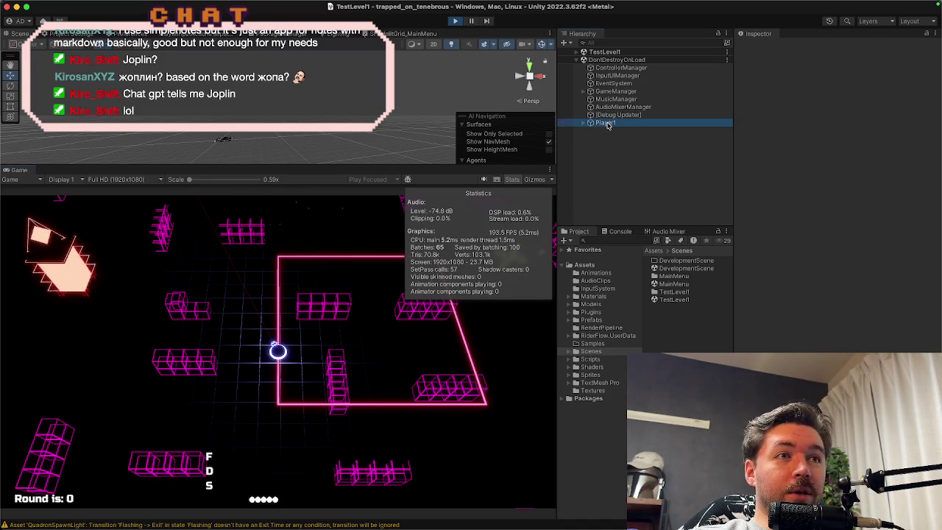
{"action": "left_click", "coordinate": [195, 393]}
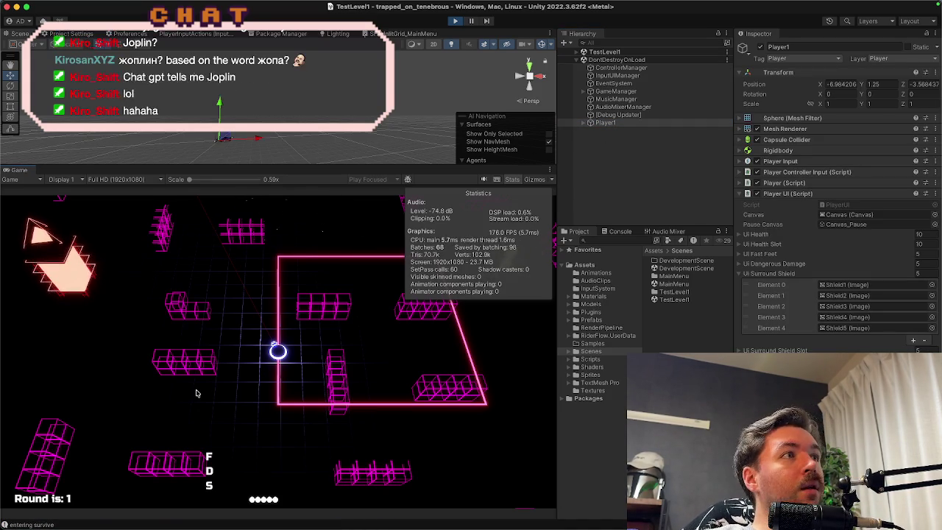
{"action": "key", "text": "d"}
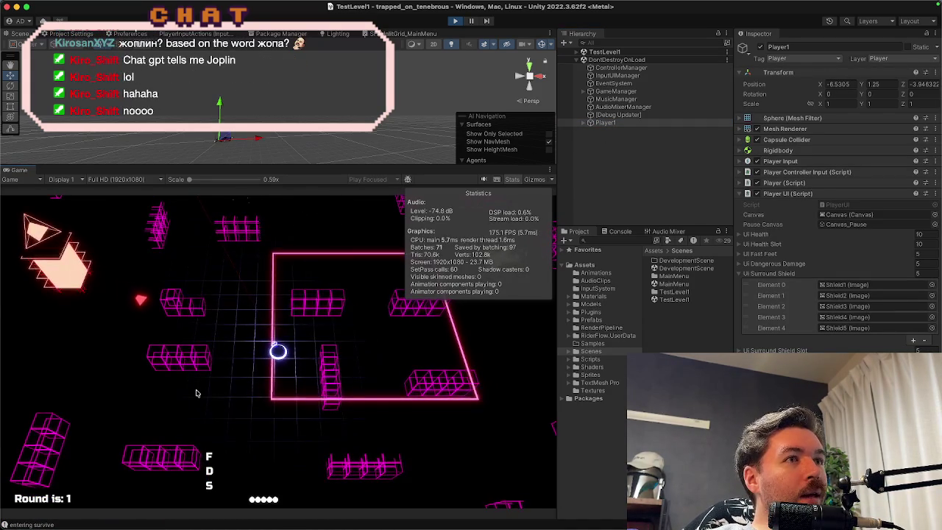
{"action": "key", "text": "a"}
{"action": "key", "text": "w"}
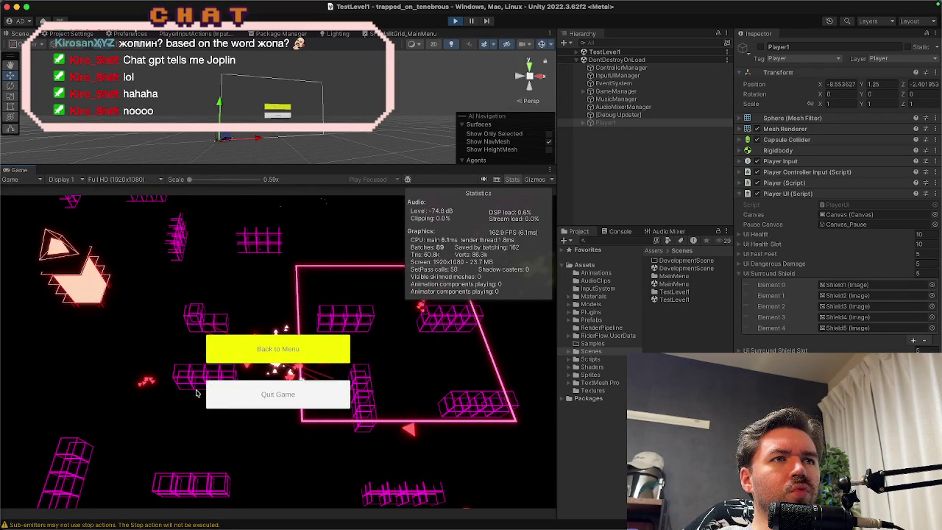
{"action": "key", "text": "Return"}
{"action": "key", "text": "e"}
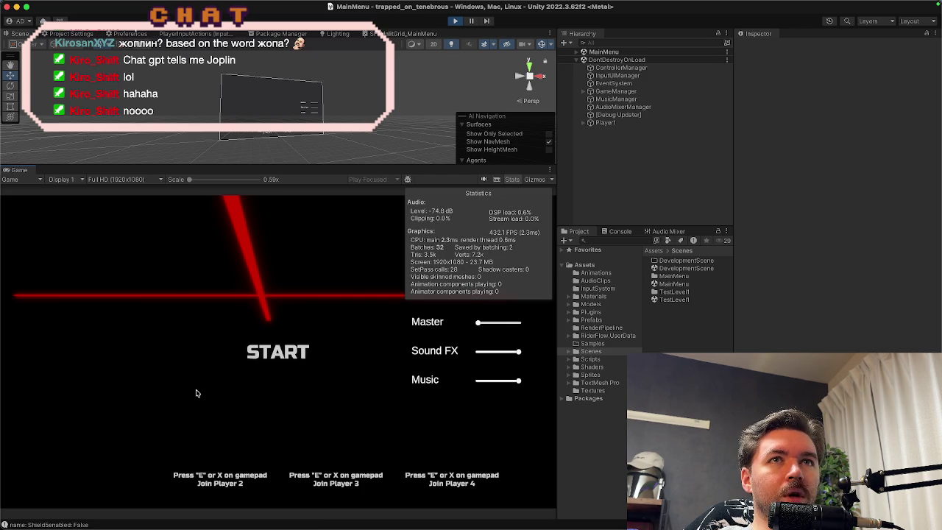
{"action": "key", "text": "Return"}
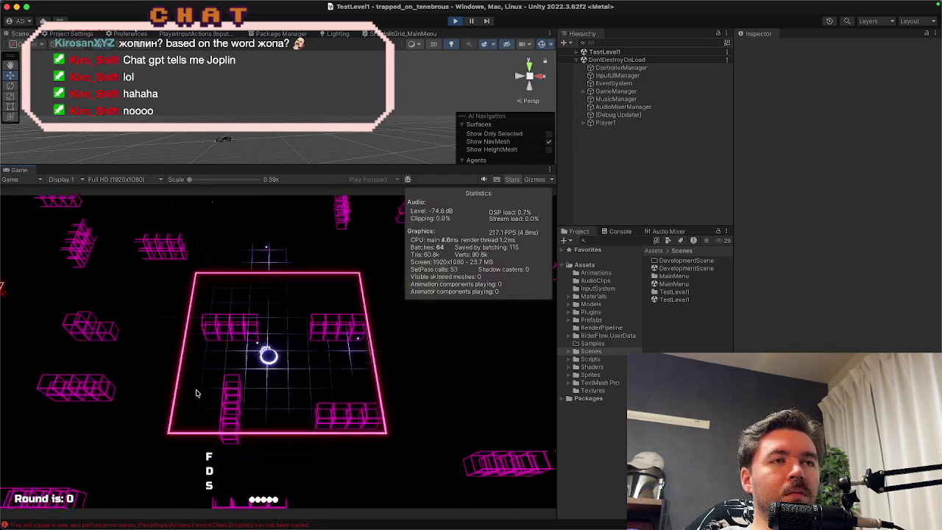
{"action": "key", "text": "Escape"}
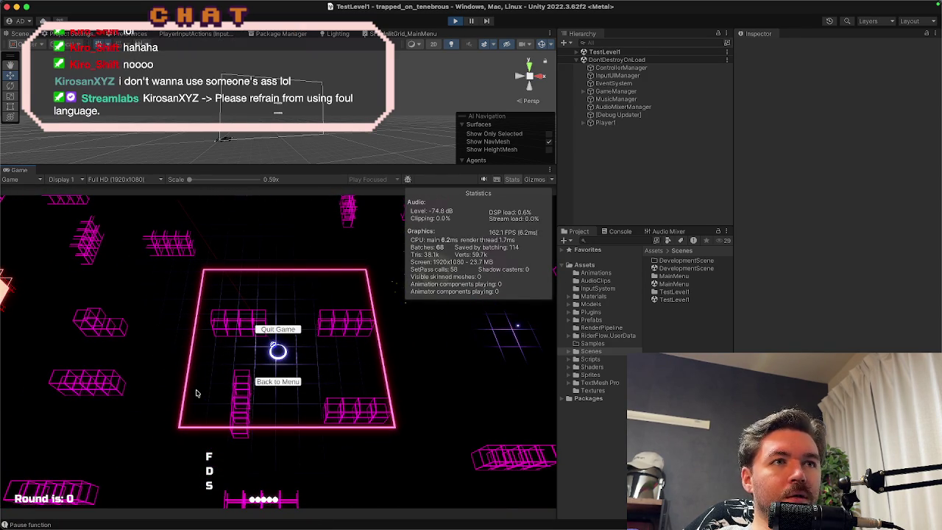
{"action": "left_click", "coordinate": [277, 382]}
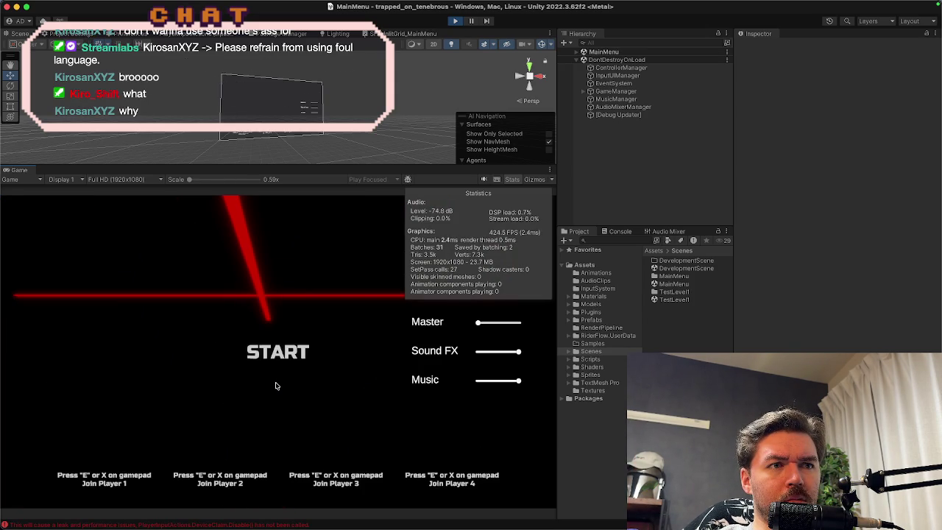
{"action": "key", "text": "e"}
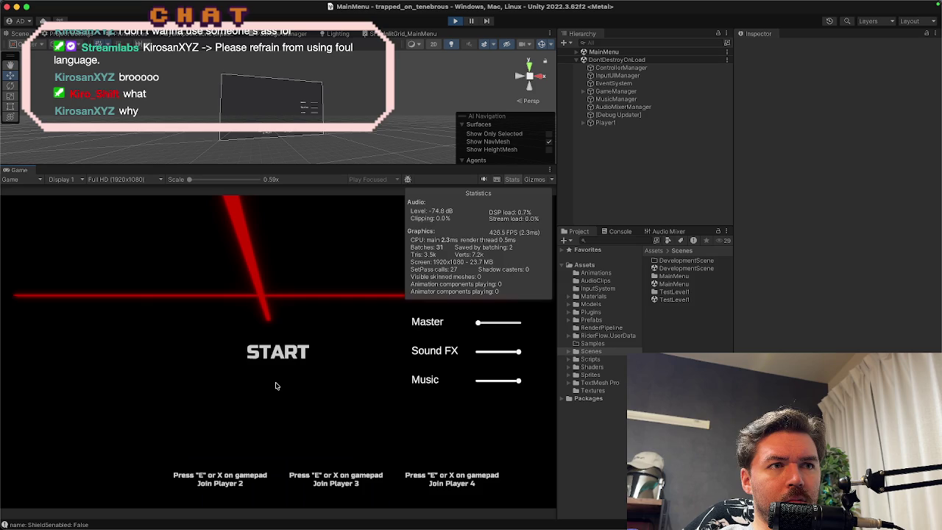
{"action": "key", "text": "Return"}
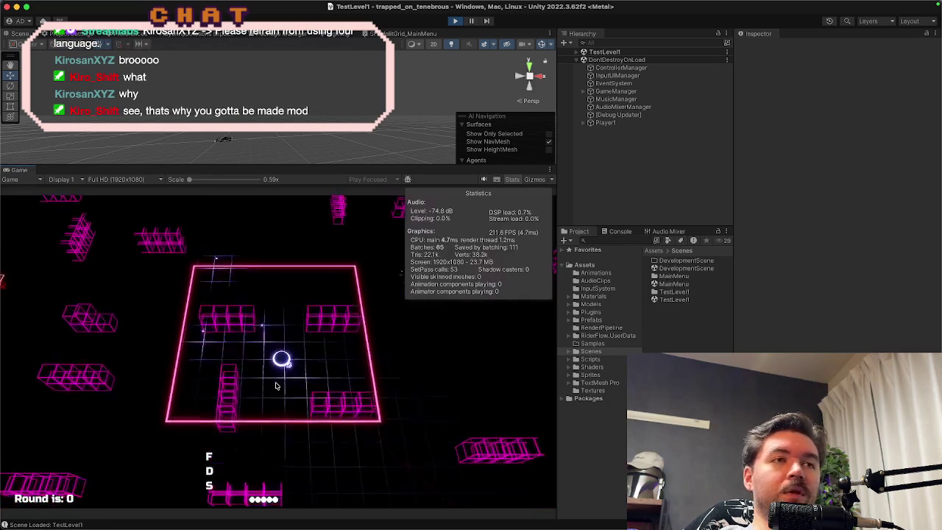
{"action": "left_click", "coordinate": [456, 22]}
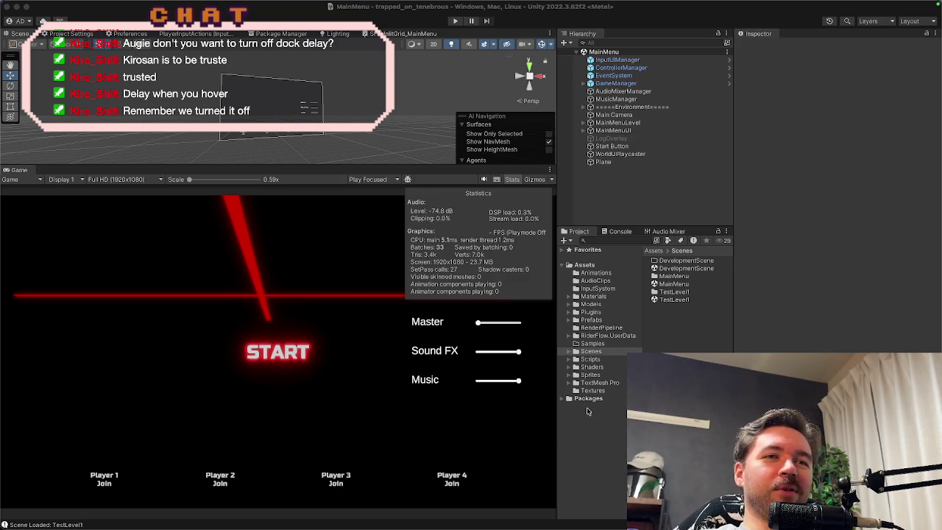
Step: Wait for Unity to finish the domain reload and script compile after leaving Play mode
{"action": "mouse_move", "coordinate": [554, 527]}
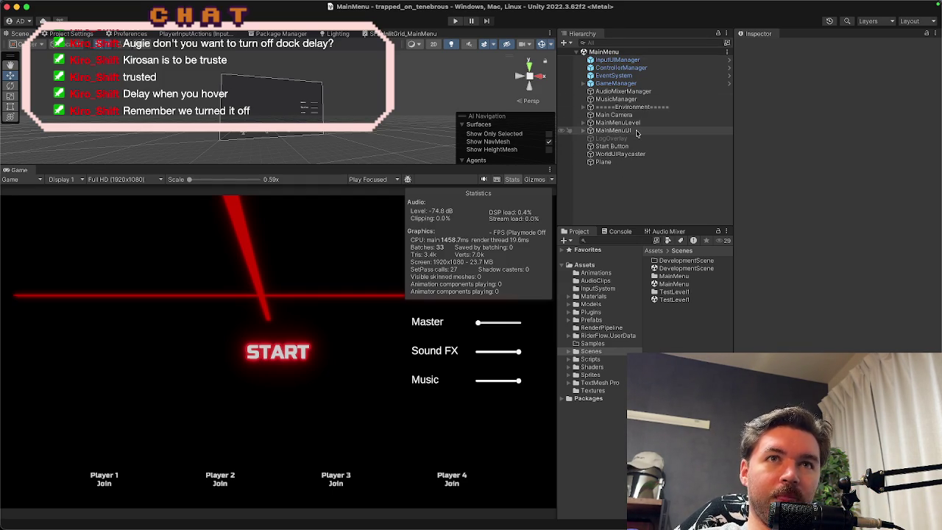
{"action": "left_click", "coordinate": [611, 241]}
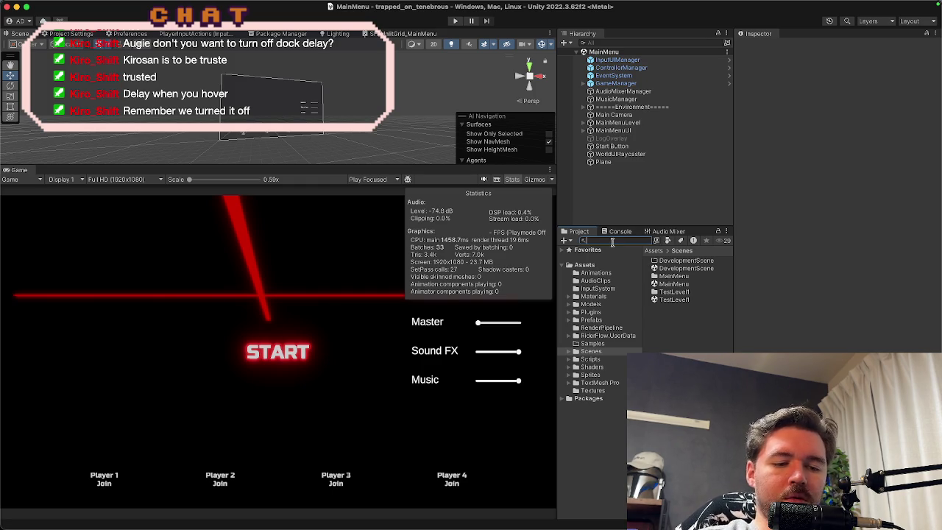
Step: Search 'player' in the Project panel and open the Player prefab
{"action": "type", "text": "player"}
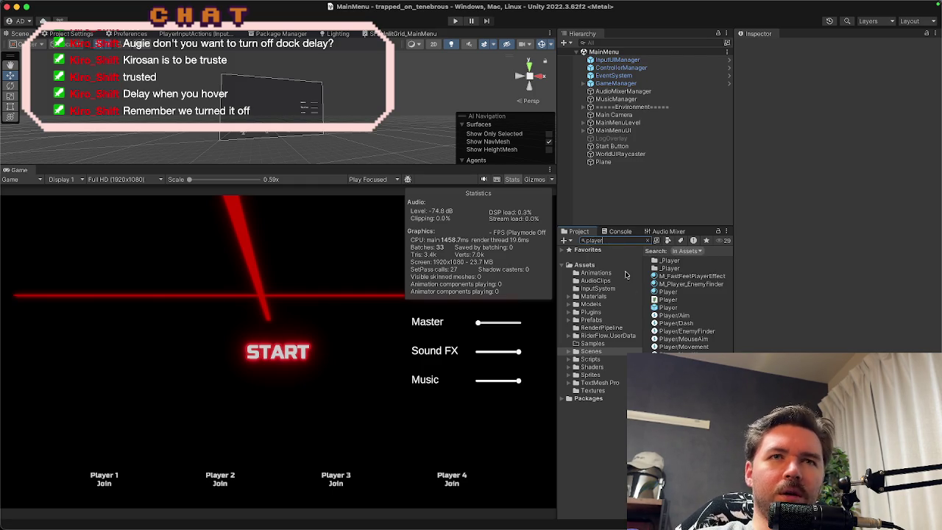
{"action": "left_click", "coordinate": [667, 308]}
{"action": "double_click", "coordinate": [667, 308]}
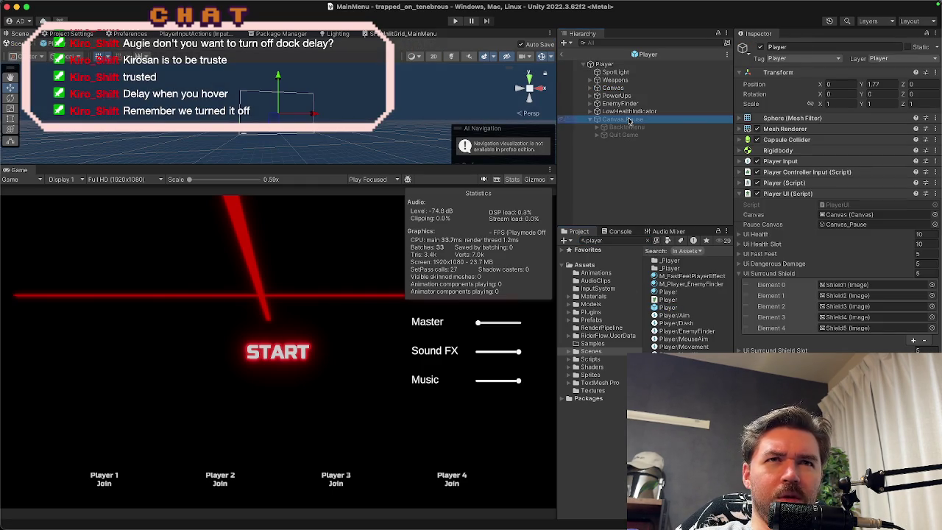
Step: Select Canvas_Pause and review its Canvas, Canvas Scaler and Graphic Raycaster components
{"action": "left_click", "coordinate": [622, 119]}
{"action": "left_click", "coordinate": [773, 169]}
{"action": "left_click", "coordinate": [772, 168]}
{"action": "left_click", "coordinate": [778, 179]}
{"action": "left_click", "coordinate": [778, 180]}
{"action": "left_click", "coordinate": [774, 191]}
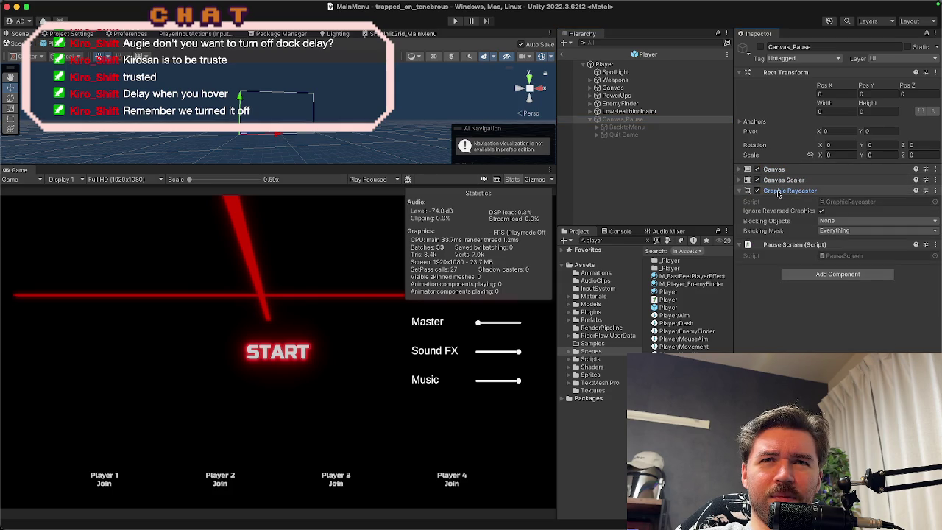
{"action": "left_click", "coordinate": [773, 191]}
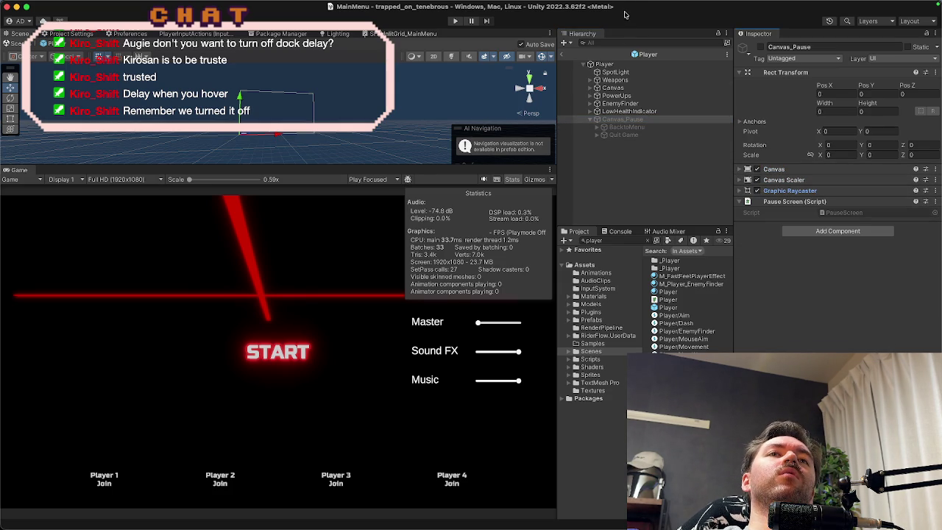
{"action": "key", "text": "super+Tab"}
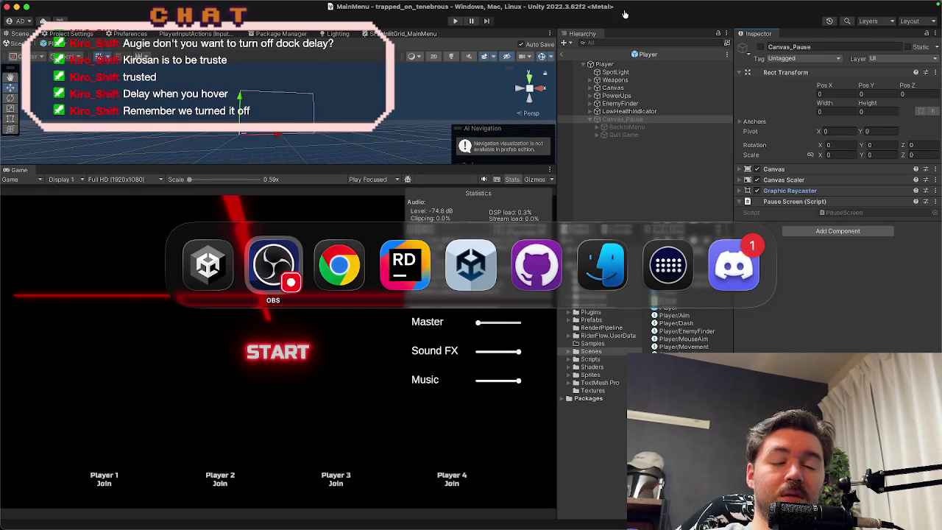
{"action": "key", "text": "super+shift+Tab"}
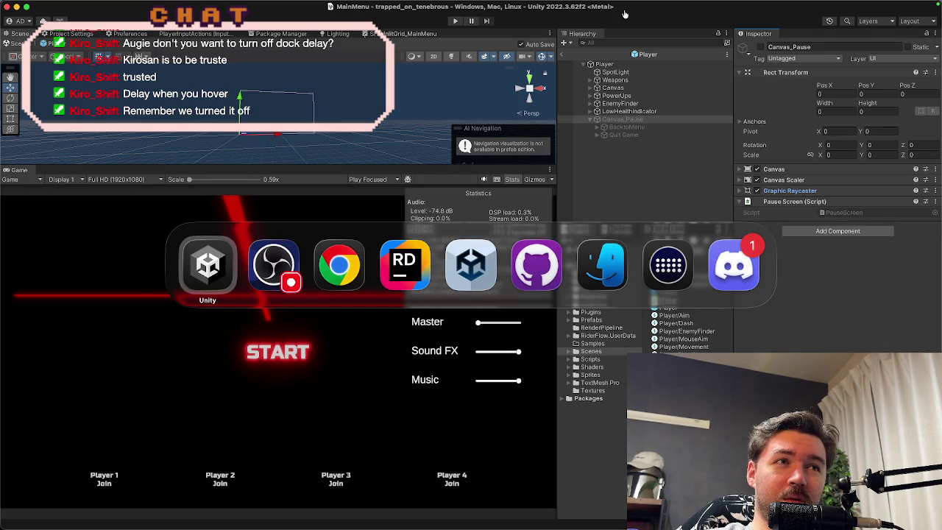
{"action": "left_click", "coordinate": [619, 240]}
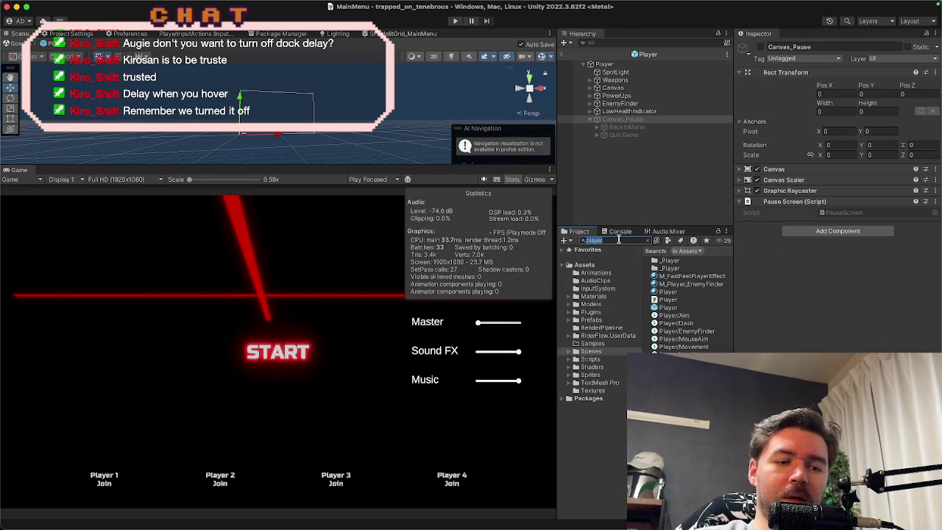
Step: Search 'game' and open the GameManager prefab to review its Canvas, BacktoMenu and First Selected settings
{"action": "type", "text": "game"}
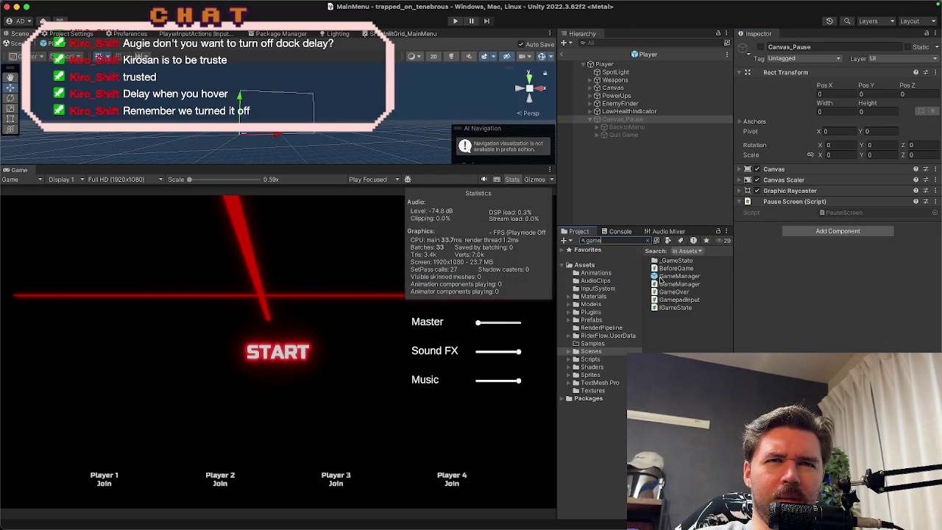
{"action": "double_click", "coordinate": [662, 277]}
{"action": "left_click", "coordinate": [613, 72]}
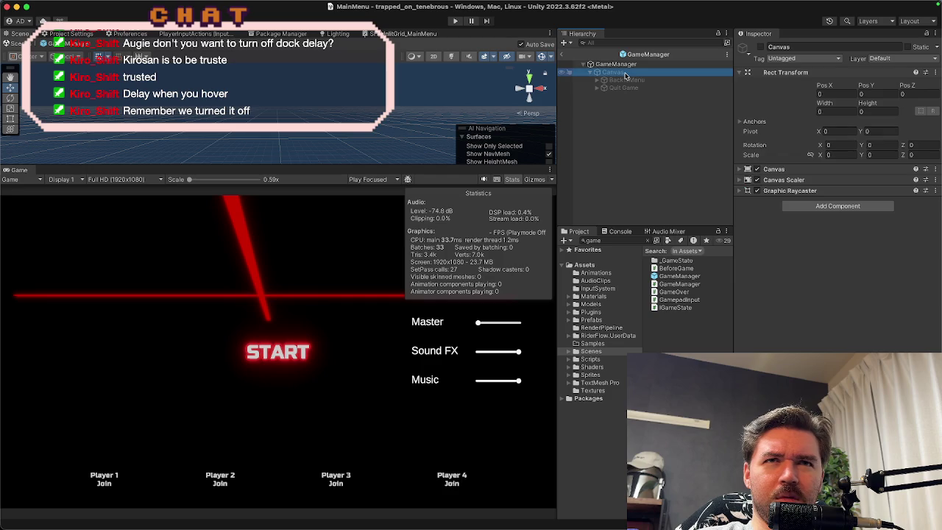
{"action": "left_click", "coordinate": [626, 81]}
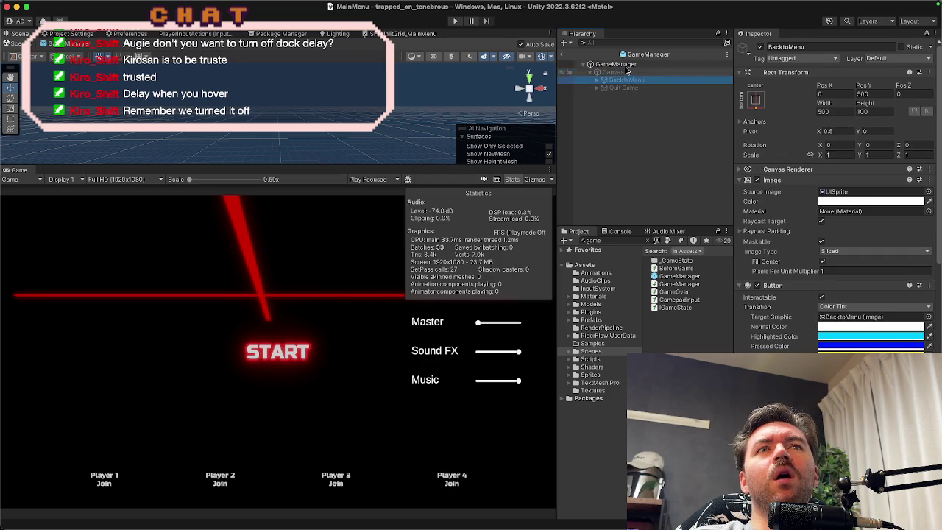
{"action": "left_click", "coordinate": [627, 65]}
Step: Clear the asset search, exit prefab editing, inspect the scene's EventSystem and open EventSystemManager.cs
{"action": "key", "text": "super+Tab"}
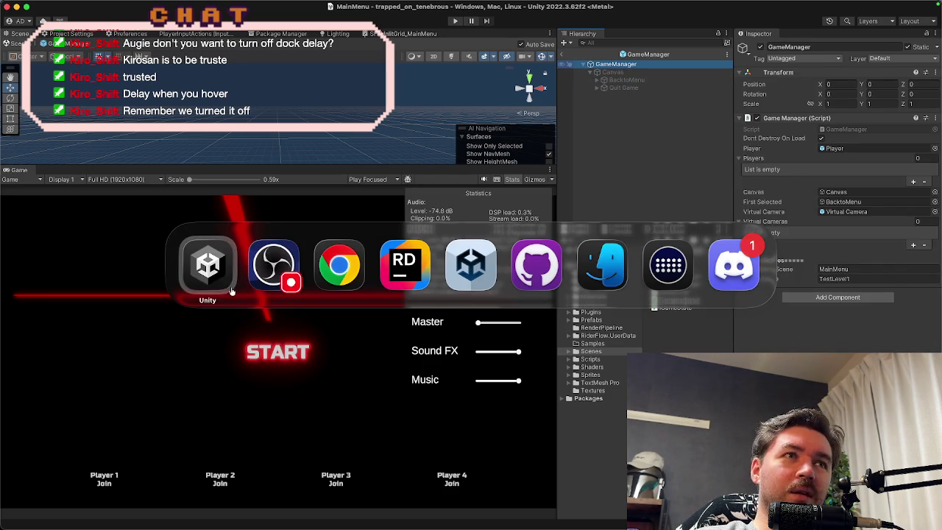
{"action": "left_click", "coordinate": [222, 269]}
{"action": "left_click", "coordinate": [597, 241]}
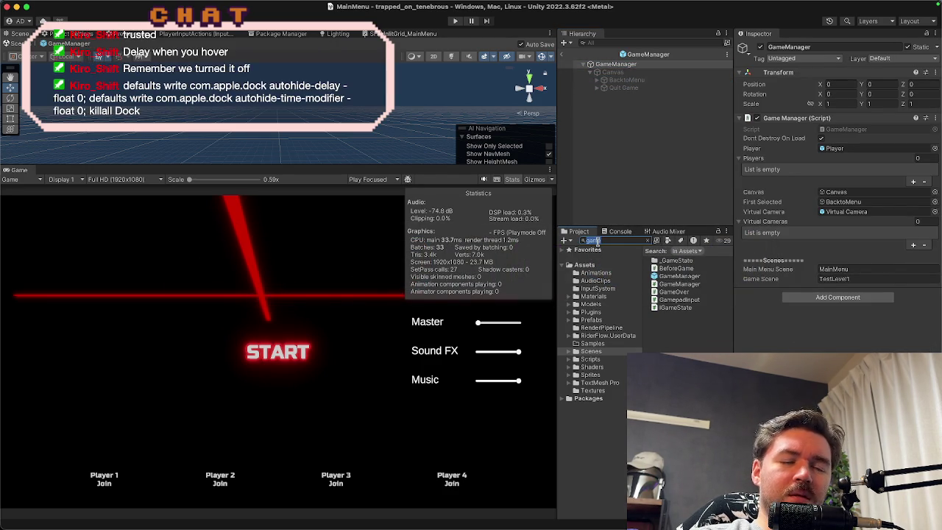
{"action": "key", "text": "BackSpace"}
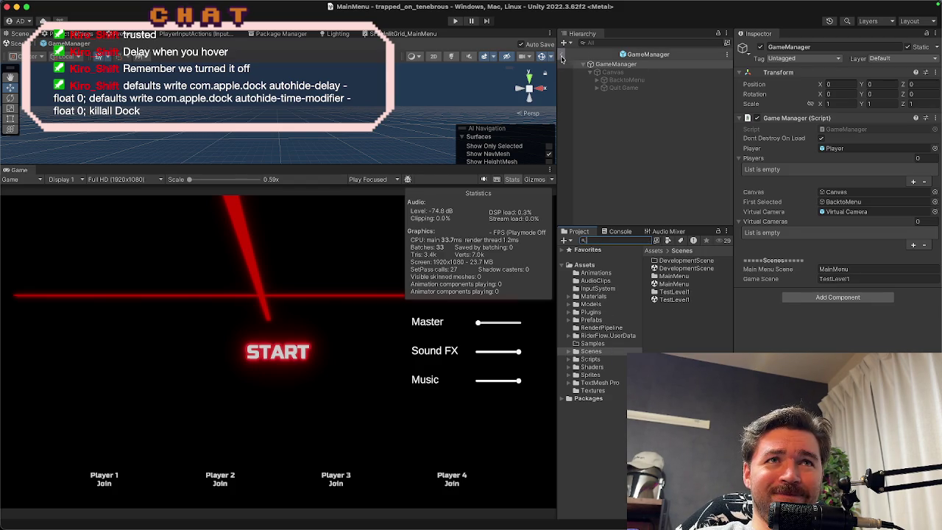
{"action": "left_click", "coordinate": [562, 54]}
{"action": "left_click", "coordinate": [621, 78]}
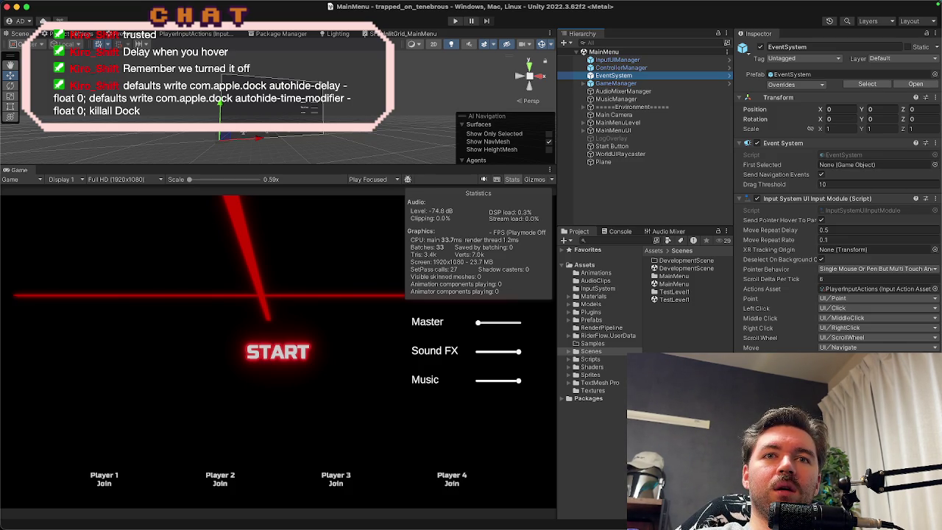
{"action": "double_click", "coordinate": [662, 315]}
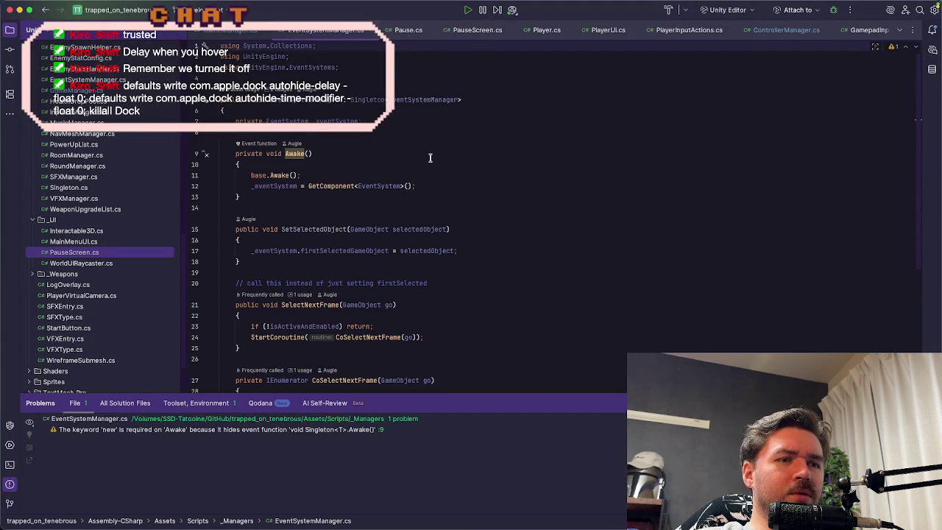
Step: Search EventSystemManager.cs for 'first' and locate the firstSelected comment and SelectNextFrame declaration
{"action": "key", "text": "ctrl+f"}
{"action": "type", "text": "first"}
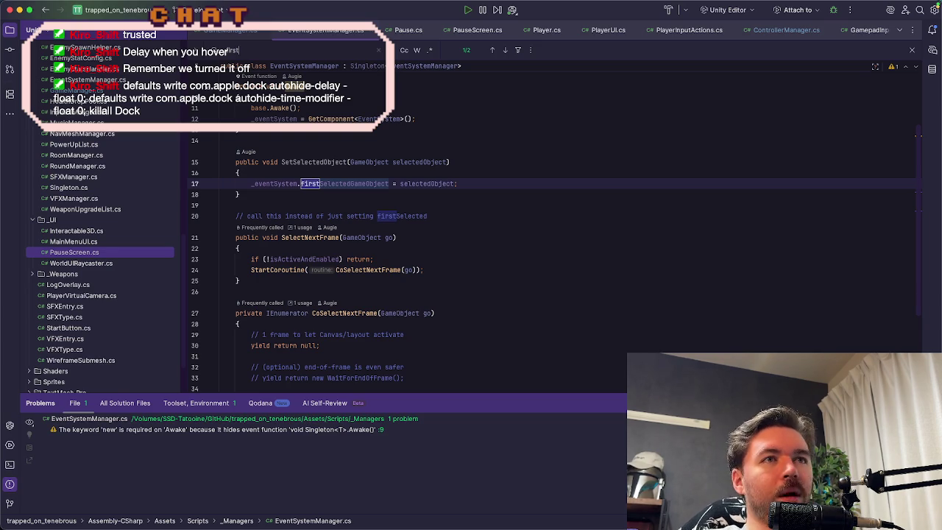
{"action": "left_click", "coordinate": [460, 214]}
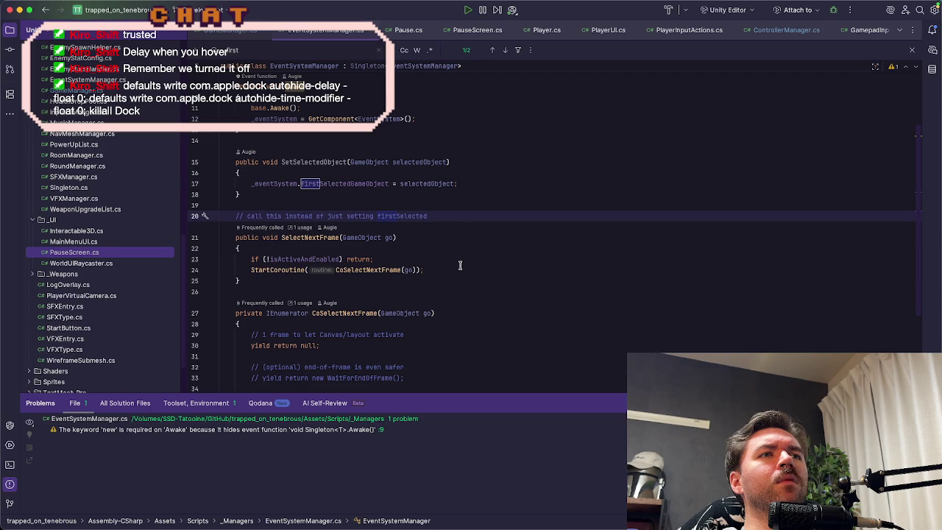
{"action": "scroll", "coordinate": [454, 297], "scroll_direction": "up", "scroll_amount": 1}
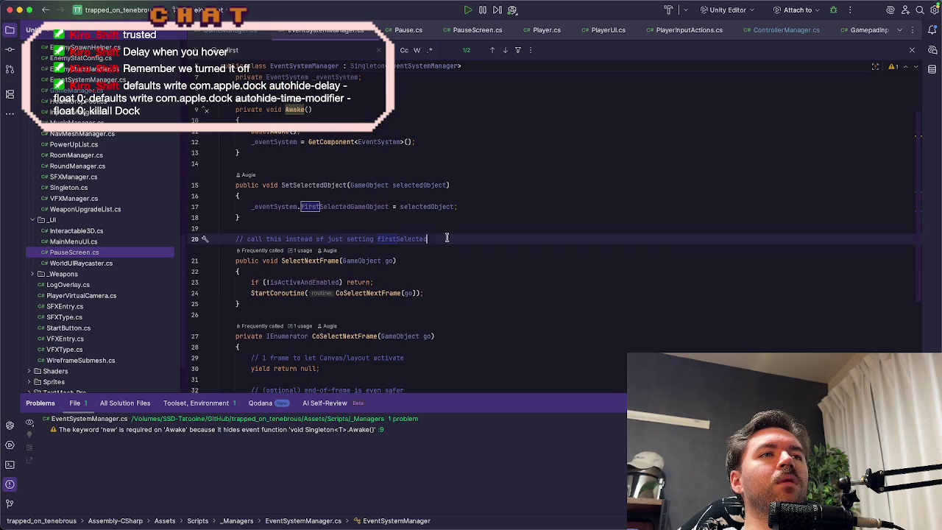
{"action": "left_click", "coordinate": [329, 262]}
{"action": "left_click", "coordinate": [424, 261]}
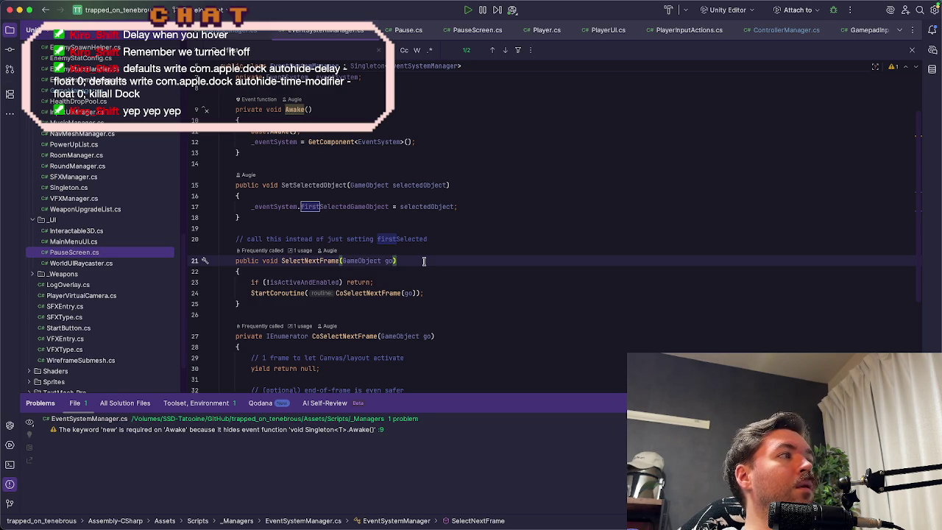
Step: Trace SelectNextFrame's StartCoroutine into CoSelectNextFrame, then list SelectNextFrame's usages
{"action": "left_click", "coordinate": [431, 293]}
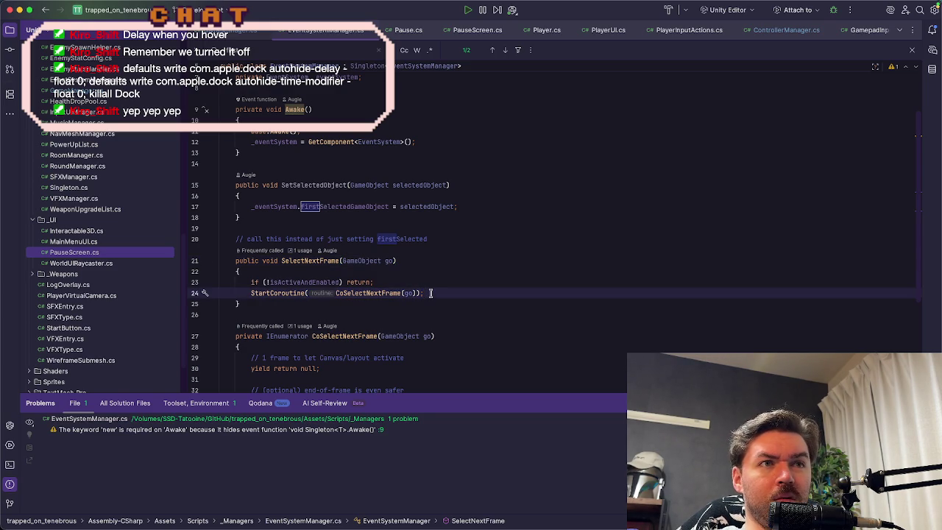
{"action": "scroll", "coordinate": [430, 293], "scroll_direction": "up", "scroll_amount": 2}
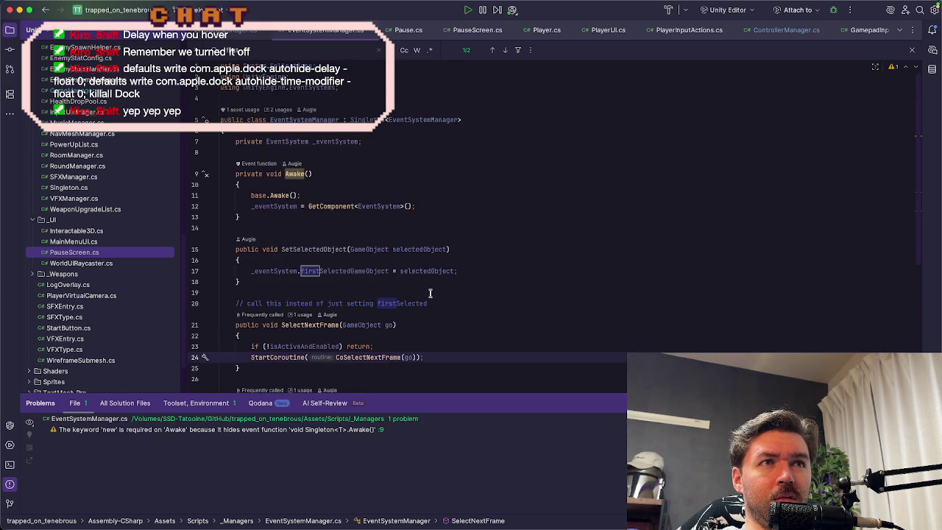
{"action": "scroll", "coordinate": [431, 293], "scroll_direction": "down", "scroll_amount": 5}
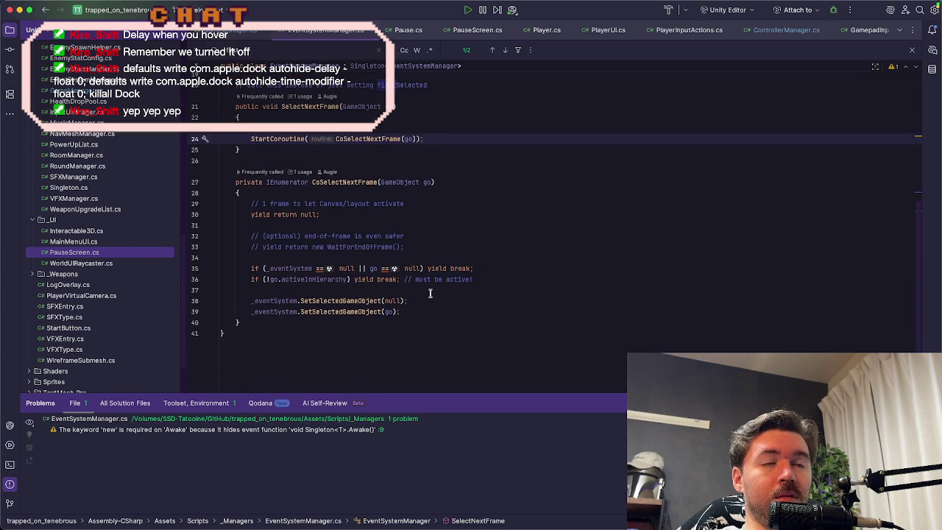
{"action": "scroll", "coordinate": [431, 292], "scroll_direction": "up", "scroll_amount": 1}
{"action": "scroll", "coordinate": [431, 293], "scroll_direction": "up", "scroll_amount": 1}
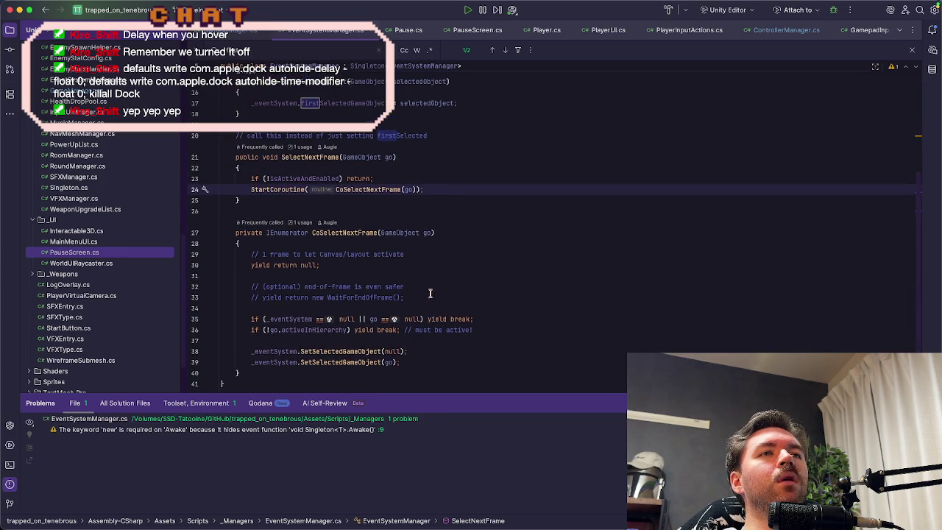
{"action": "left_click", "coordinate": [365, 233]}
{"action": "left_click", "coordinate": [461, 233]}
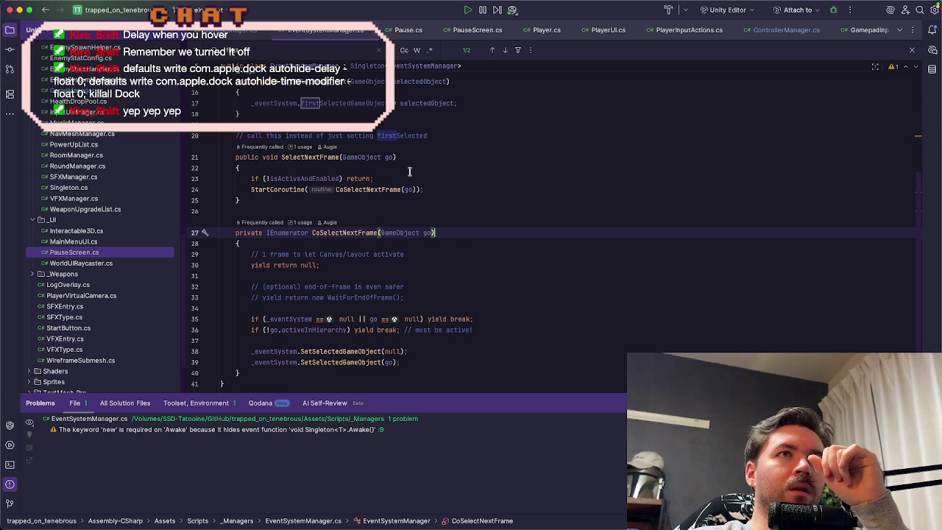
{"action": "left_click", "coordinate": [388, 157]}
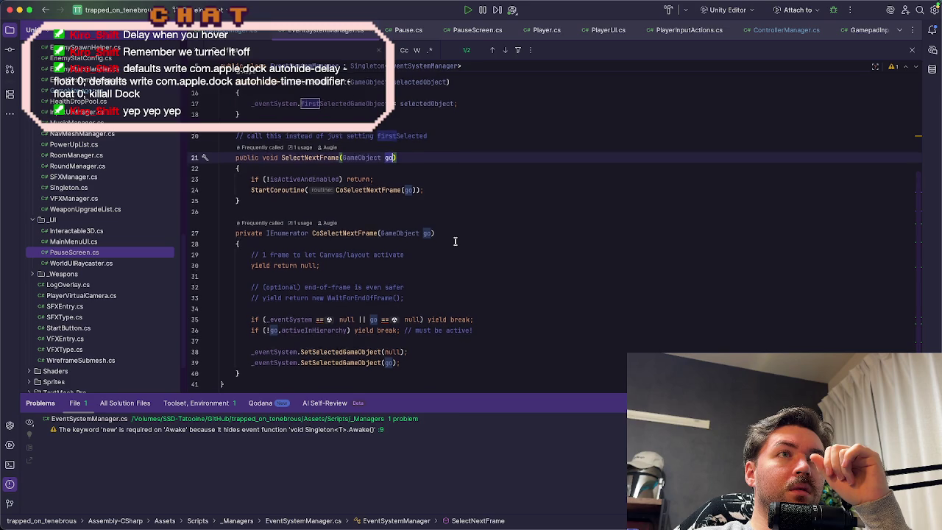
{"action": "scroll", "coordinate": [455, 241], "scroll_direction": "up", "scroll_amount": 5}
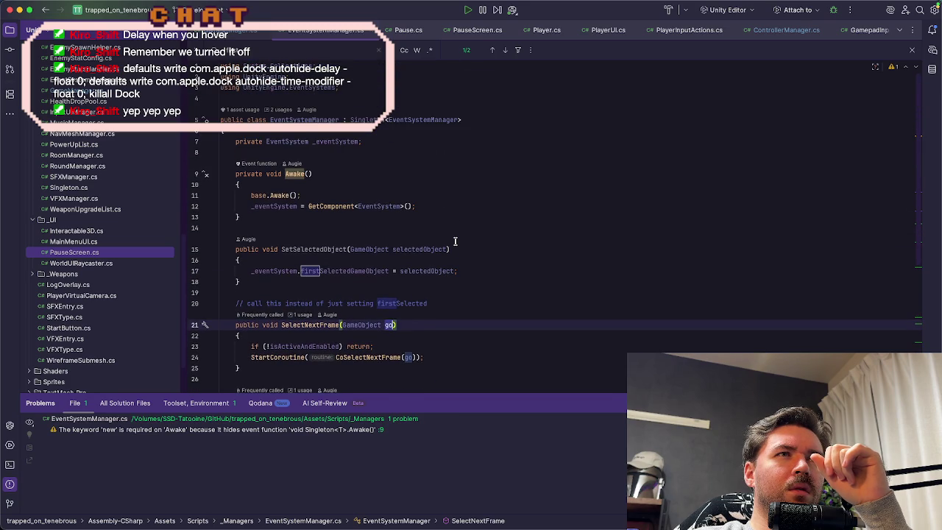
{"action": "scroll", "coordinate": [455, 241], "scroll_direction": "down", "scroll_amount": 2}
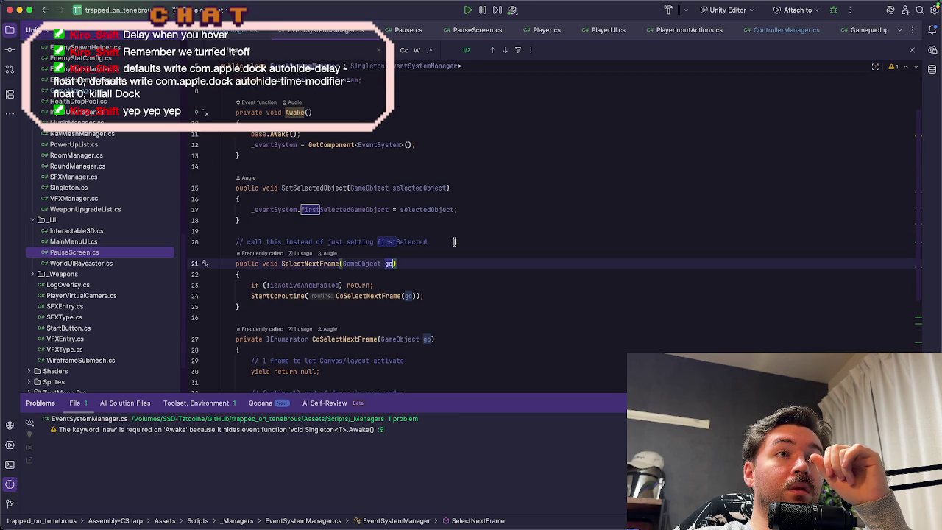
{"action": "scroll", "coordinate": [455, 242], "scroll_direction": "up", "scroll_amount": 2}
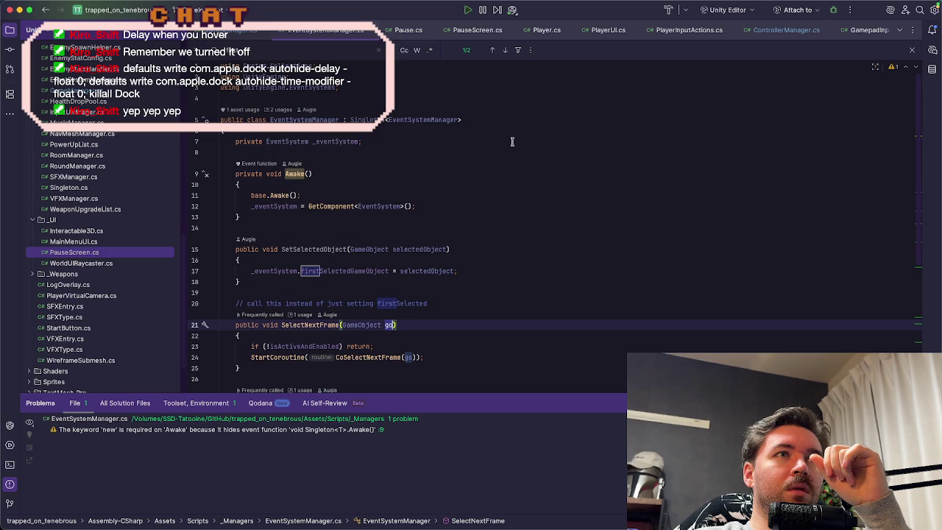
{"action": "scroll", "coordinate": [513, 142], "scroll_direction": "down", "scroll_amount": 4}
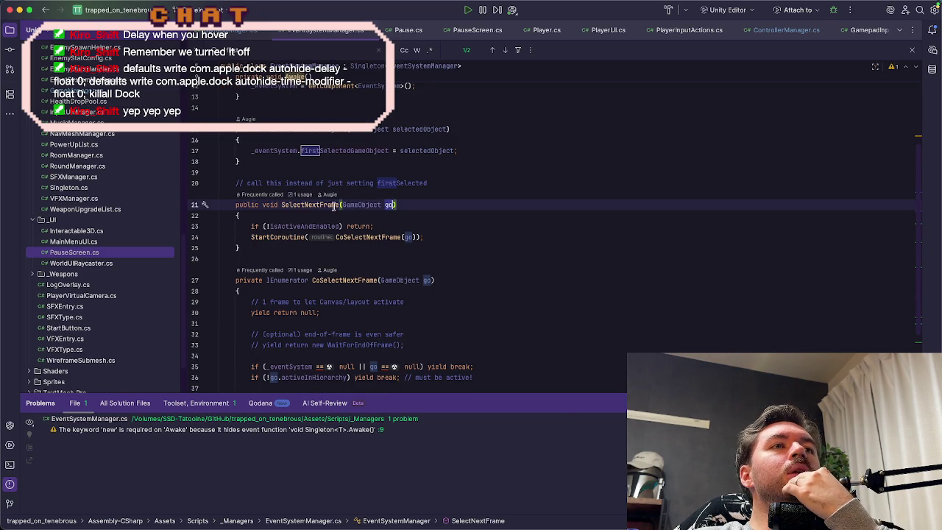
{"action": "left_click", "coordinate": [310, 197]}
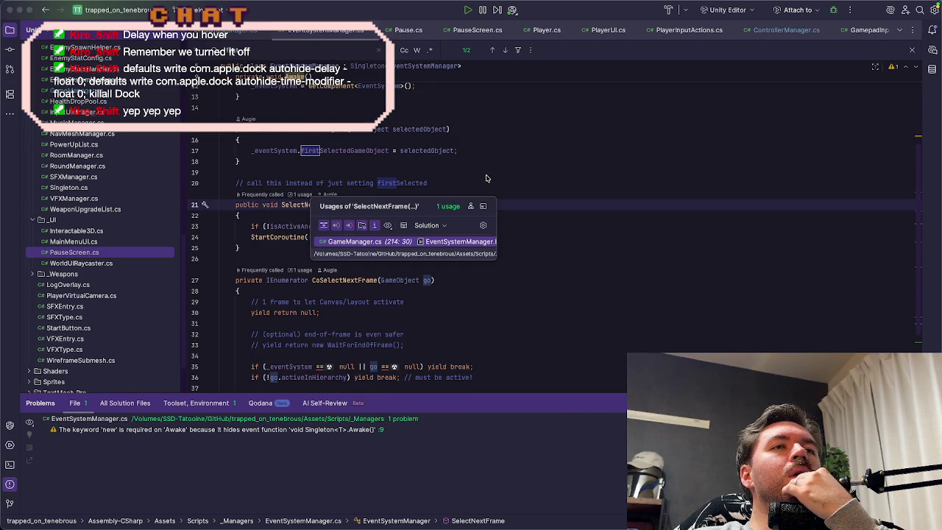
Step: Review the SelectNextFrame(FirstSelected) call at GameManager.cs line 214, then move on to PlayerUI.cs
{"action": "left_click", "coordinate": [357, 243]}
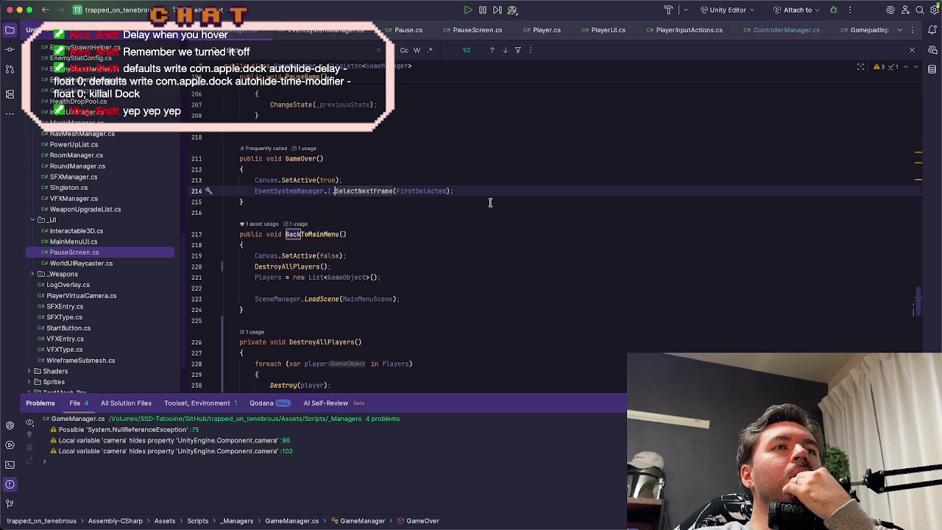
{"action": "left_click", "coordinate": [448, 192]}
{"action": "scroll", "coordinate": [481, 260], "scroll_direction": "up", "scroll_amount": 9}
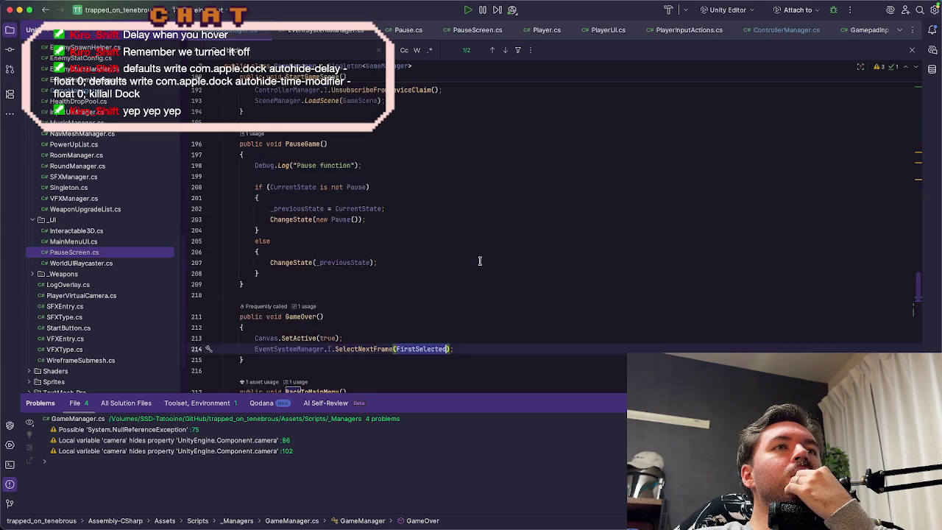
{"action": "left_click_drag", "start_coordinate": [917, 276], "coordinate": [921, 82]}
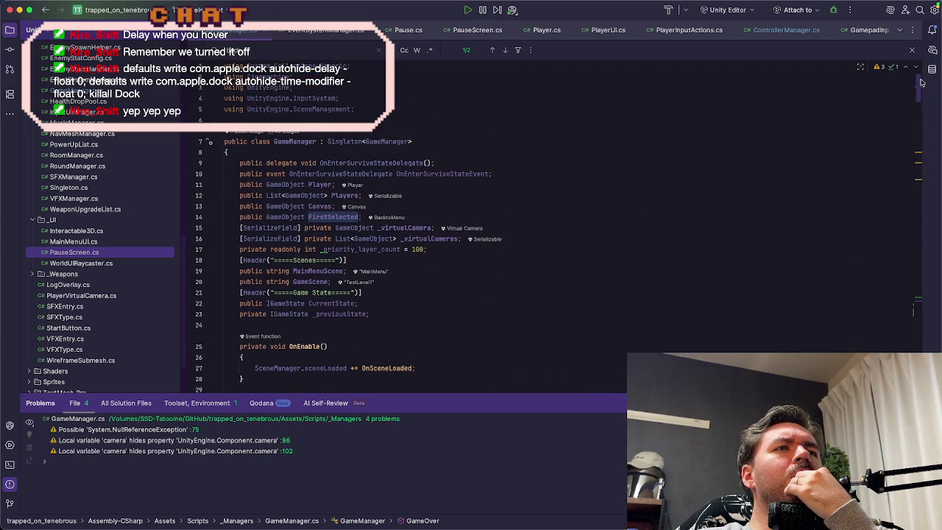
{"action": "scroll", "coordinate": [921, 82], "scroll_direction": "down", "scroll_amount": 10}
{"action": "scroll", "coordinate": [922, 85], "scroll_direction": "up", "scroll_amount": 10}
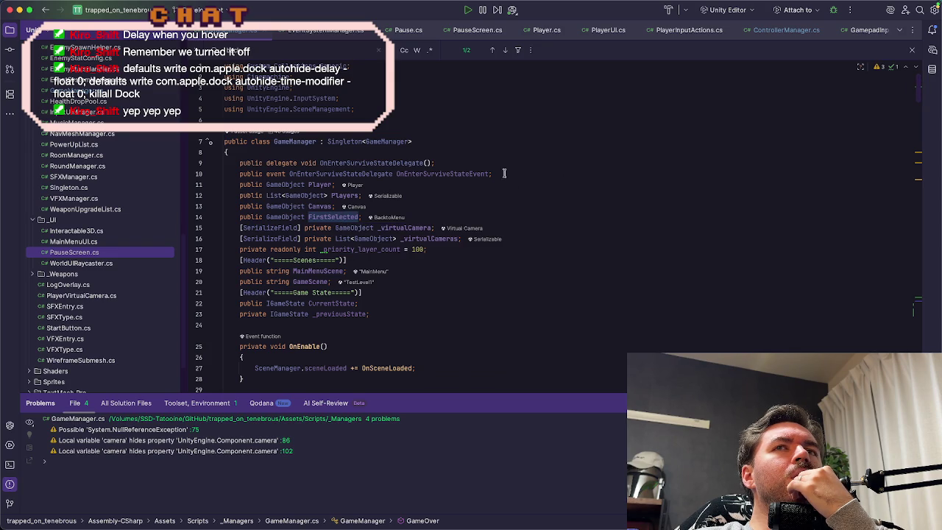
{"action": "left_click", "coordinate": [917, 124]}
{"action": "mouse_move", "coordinate": [916, 124]}
{"action": "left_mouse_down"}
{"action": "mouse_move", "coordinate": [916, 289]}
{"action": "mouse_move", "coordinate": [913, 304]}
{"action": "mouse_move", "coordinate": [886, 303]}
{"action": "left_mouse_up"}
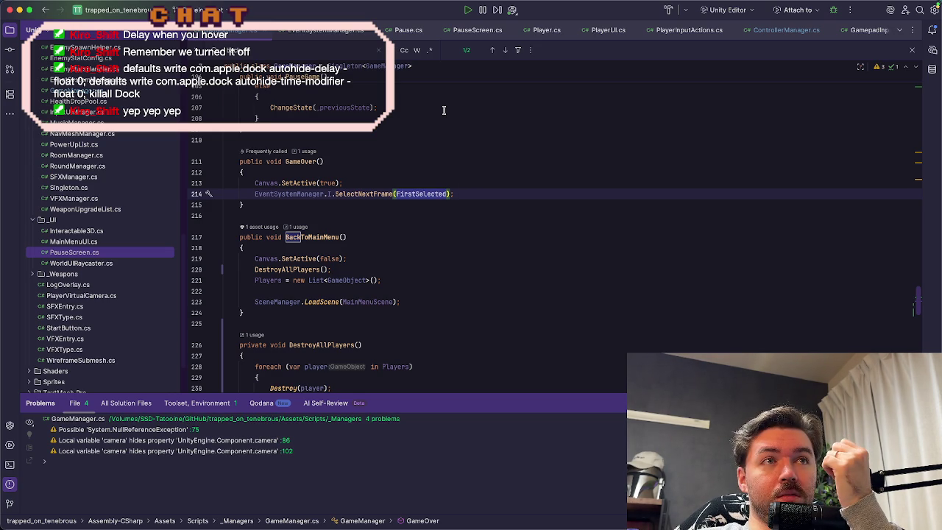
{"action": "left_click", "coordinate": [602, 34]}
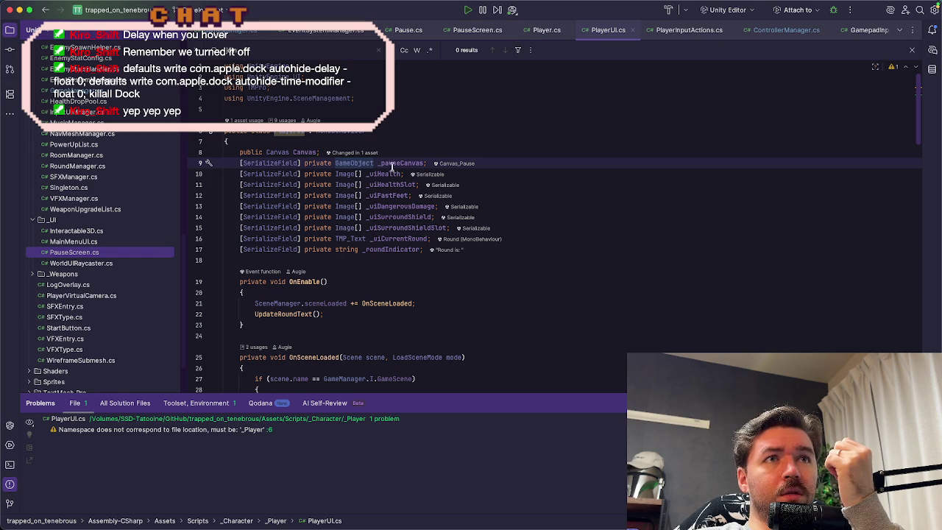
{"action": "left_click", "coordinate": [520, 162]}
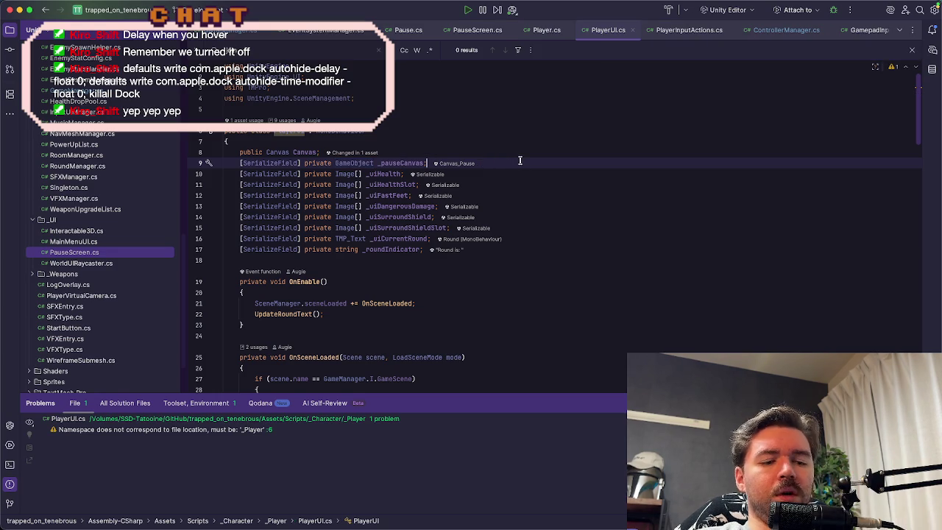
{"action": "key", "text": "alt+shift+Down"}
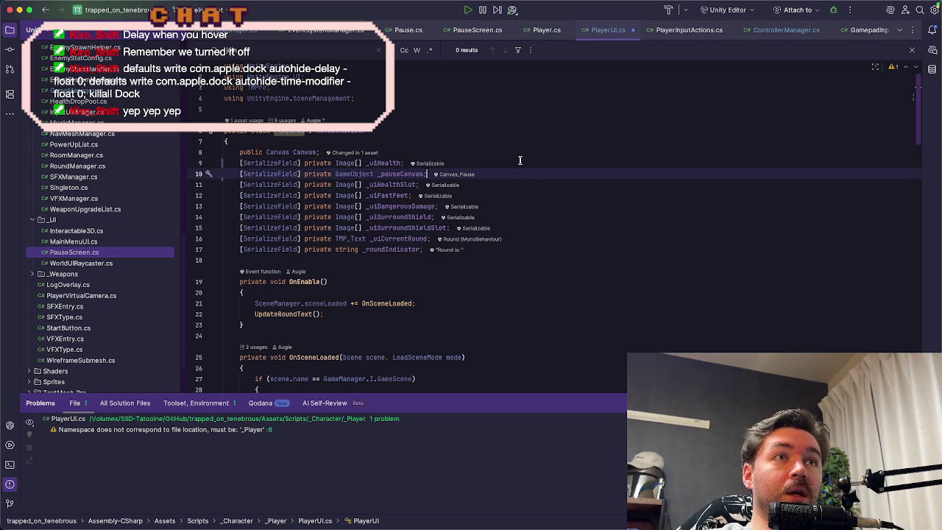
{"action": "key", "text": "alt+shift+Up"}
{"action": "key", "text": "ctrl+d"}
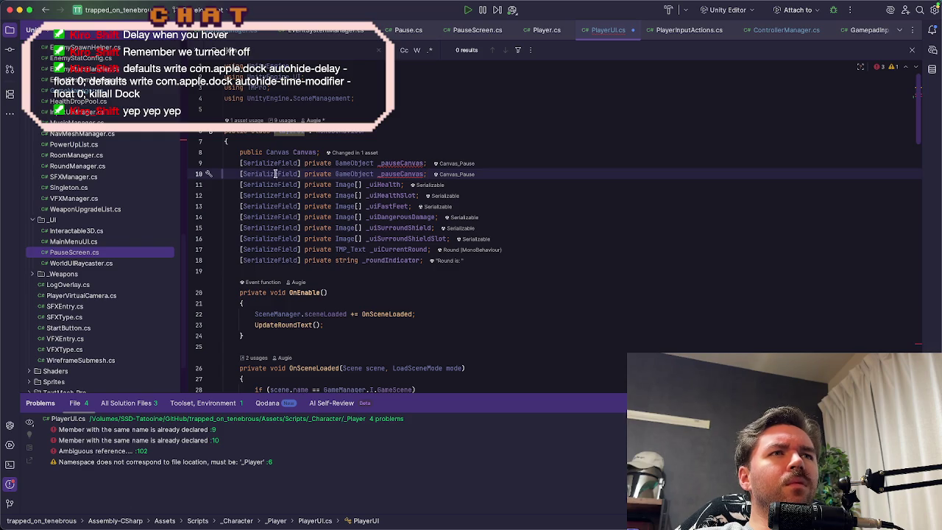
{"action": "left_click", "coordinate": [393, 173]}
{"action": "double_click", "coordinate": [393, 174]}
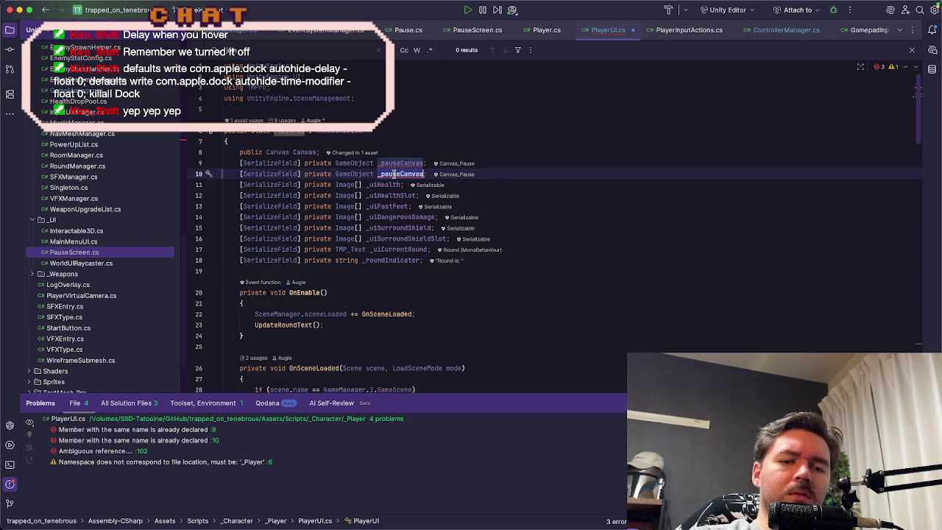
{"action": "type", "text": "firstSelected"}
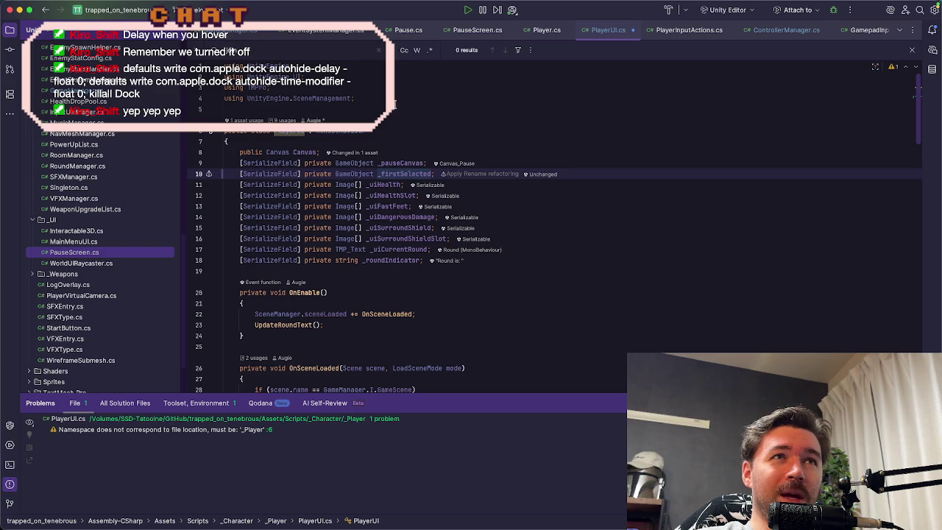
{"action": "left_click", "coordinate": [240, 34]}
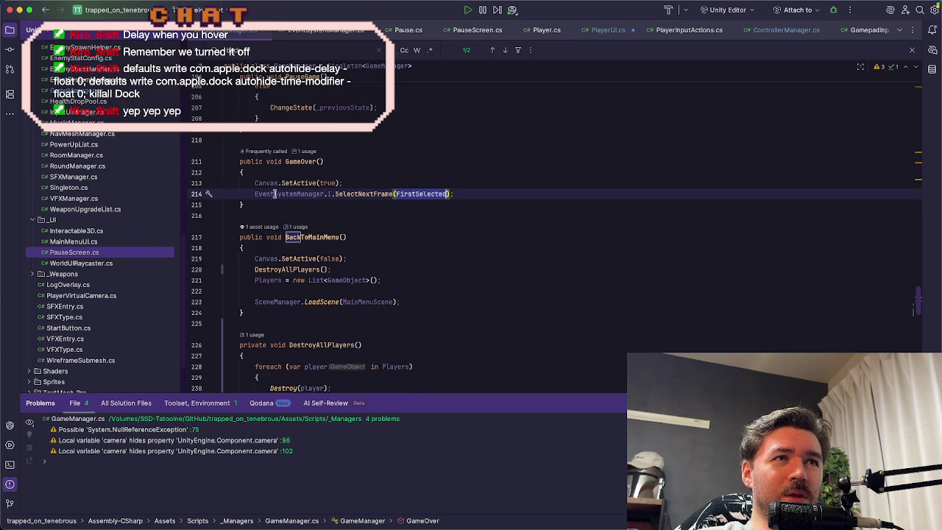
{"action": "left_click_drag", "start_coordinate": [255, 194], "coordinate": [452, 193]}
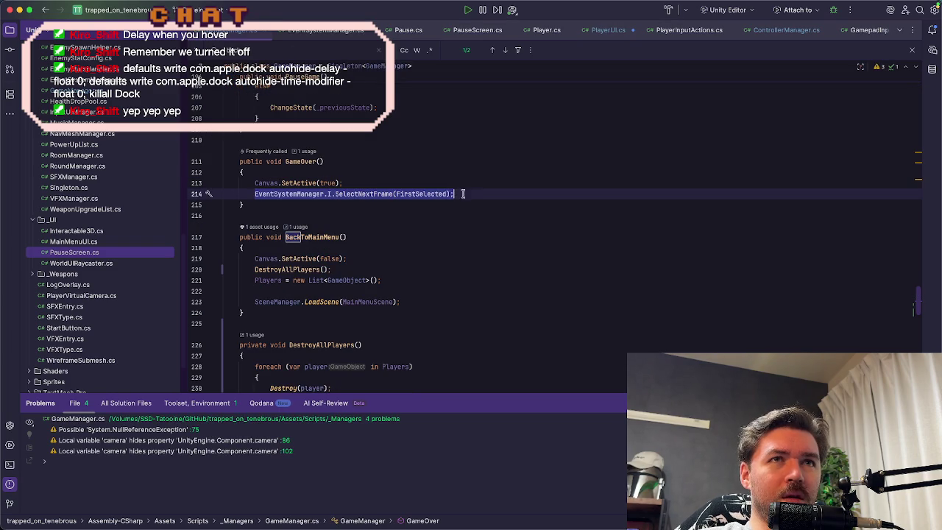
{"action": "key", "text": "super+bracketleft"}
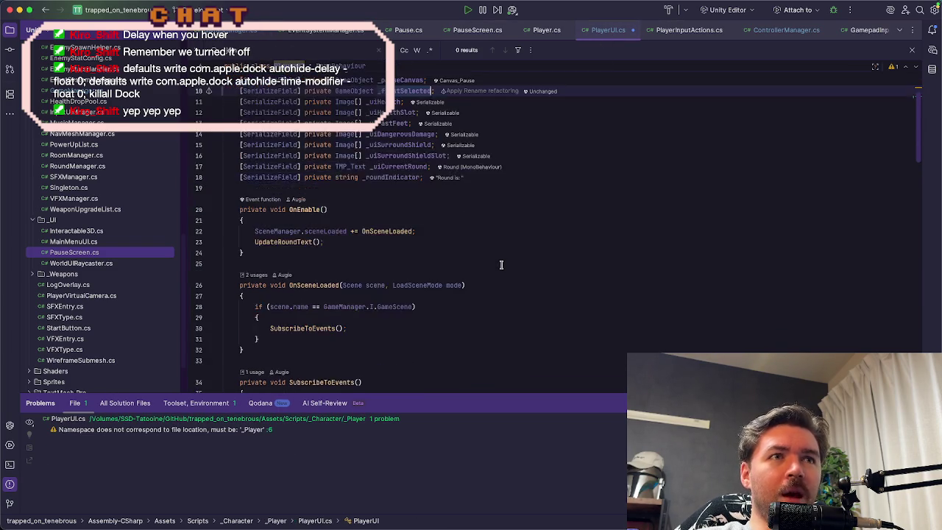
{"action": "scroll", "coordinate": [501, 265], "scroll_direction": "down", "scroll_amount": 3}
{"action": "scroll", "coordinate": [508, 267], "scroll_direction": "down", "scroll_amount": 5}
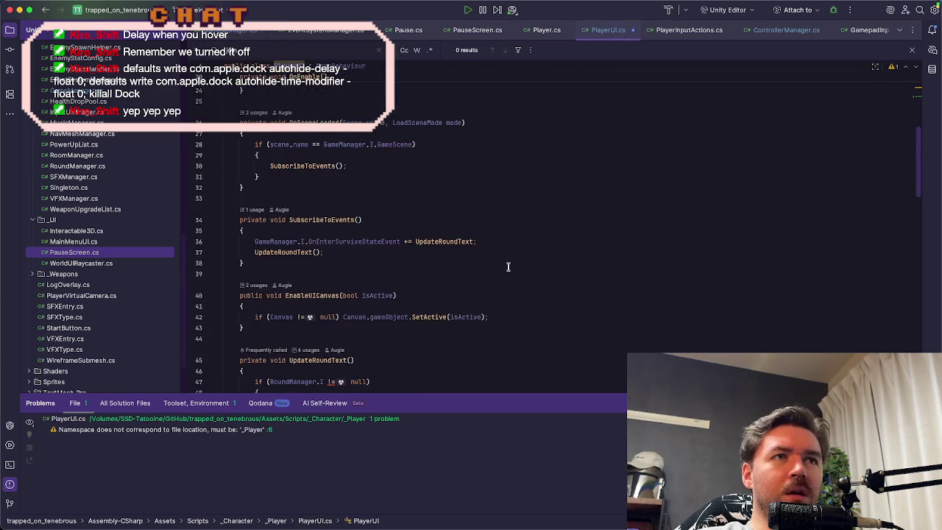
{"action": "scroll", "coordinate": [423, 278], "scroll_direction": "down", "scroll_amount": 1}
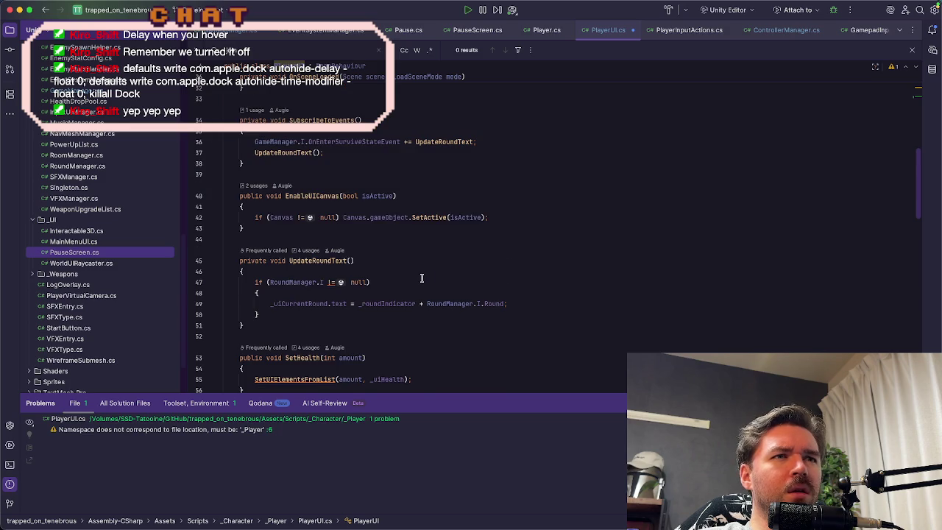
{"action": "scroll", "coordinate": [423, 291], "scroll_direction": "down", "scroll_amount": 8}
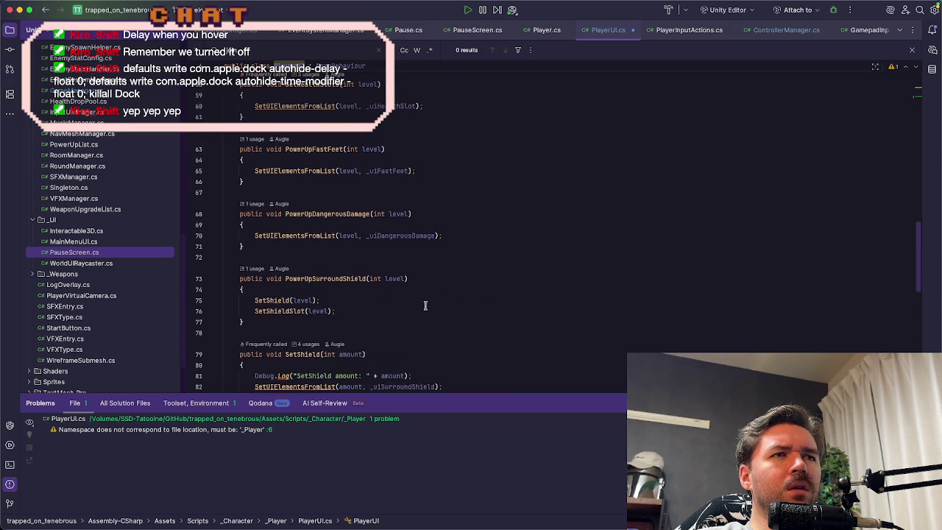
{"action": "scroll", "coordinate": [425, 302], "scroll_direction": "down", "scroll_amount": 6}
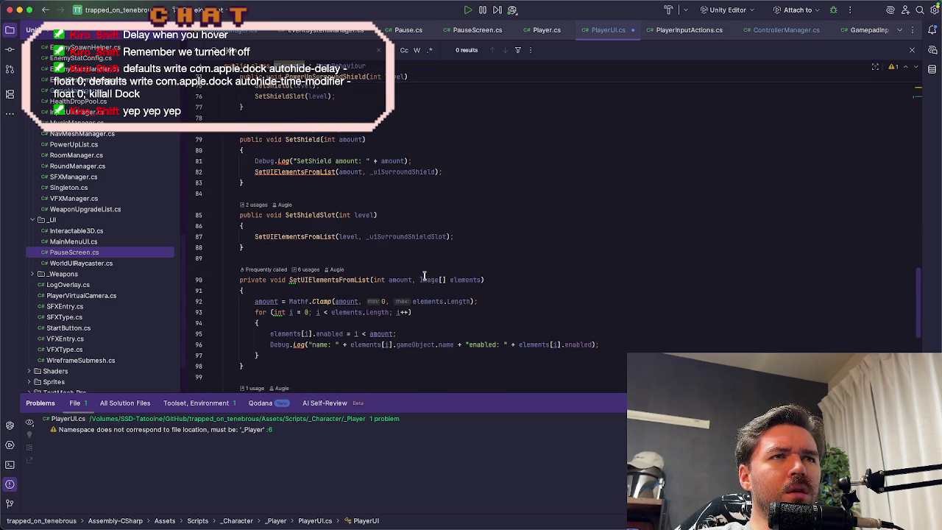
{"action": "scroll", "coordinate": [376, 268], "scroll_direction": "down", "scroll_amount": 6}
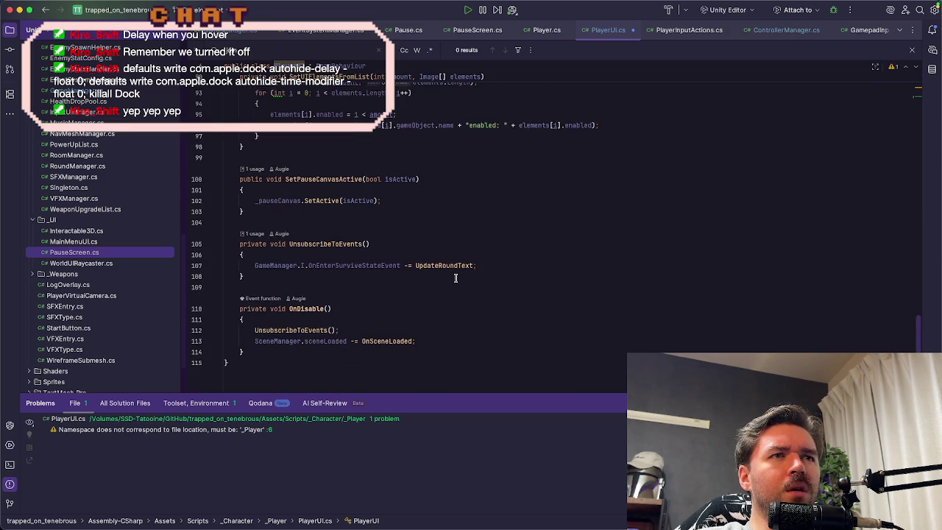
{"action": "scroll", "coordinate": [502, 288], "scroll_direction": "up", "scroll_amount": 2}
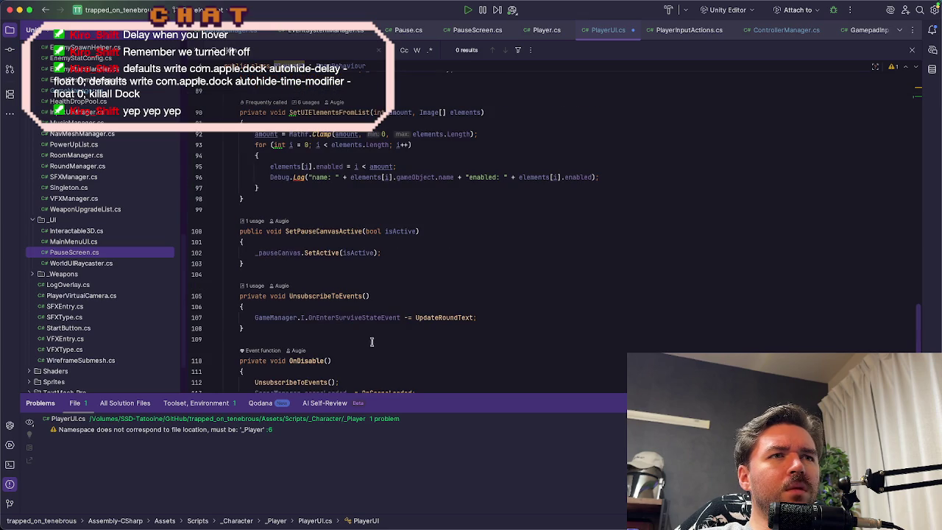
{"action": "scroll", "coordinate": [365, 353], "scroll_direction": "down", "scroll_amount": 2}
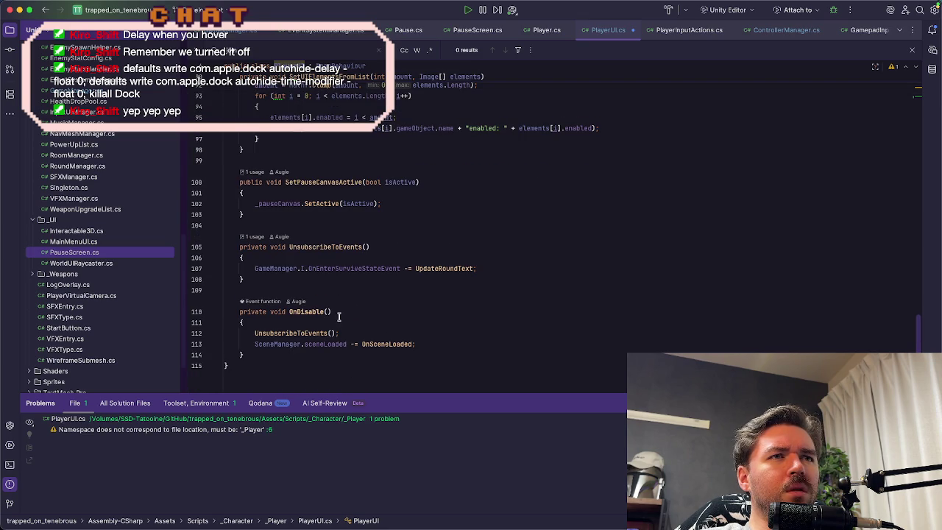
{"action": "scroll", "coordinate": [362, 332], "scroll_direction": "up", "scroll_amount": 2}
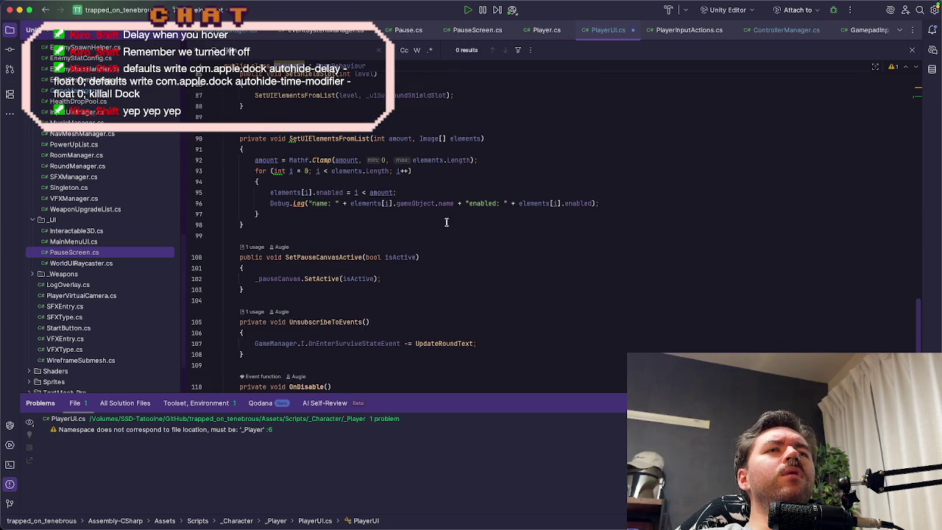
{"action": "scroll", "coordinate": [447, 222], "scroll_direction": "up", "scroll_amount": 3}
{"action": "scroll", "coordinate": [425, 253], "scroll_direction": "up", "scroll_amount": 2}
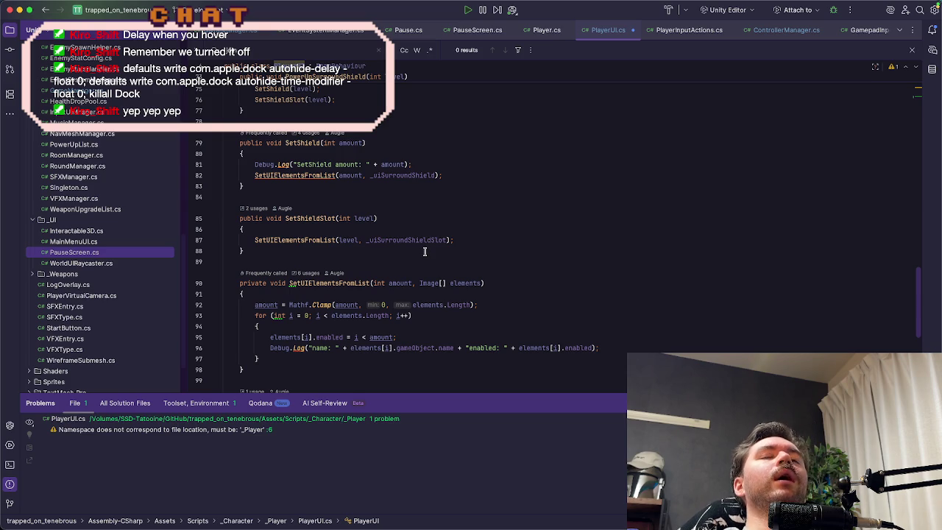
{"action": "scroll", "coordinate": [425, 252], "scroll_direction": "up", "scroll_amount": 2}
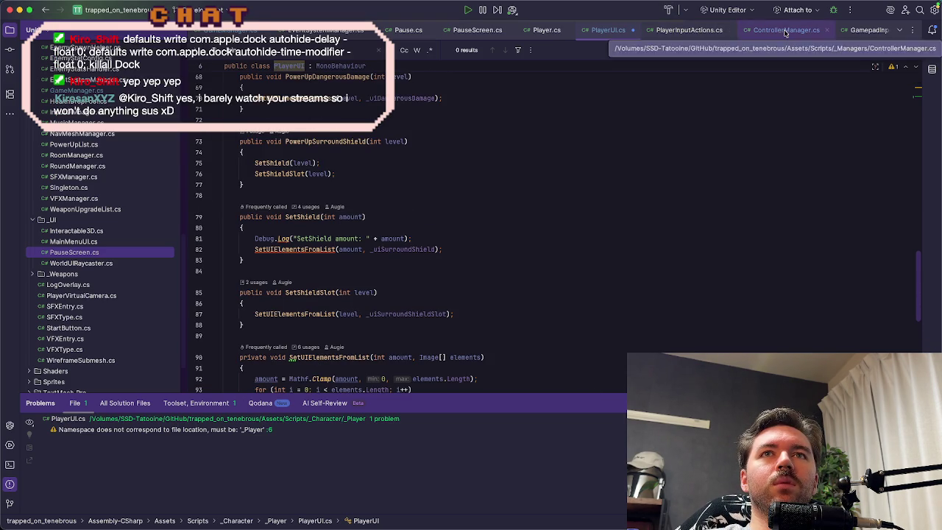
{"action": "left_click", "coordinate": [853, 30]}
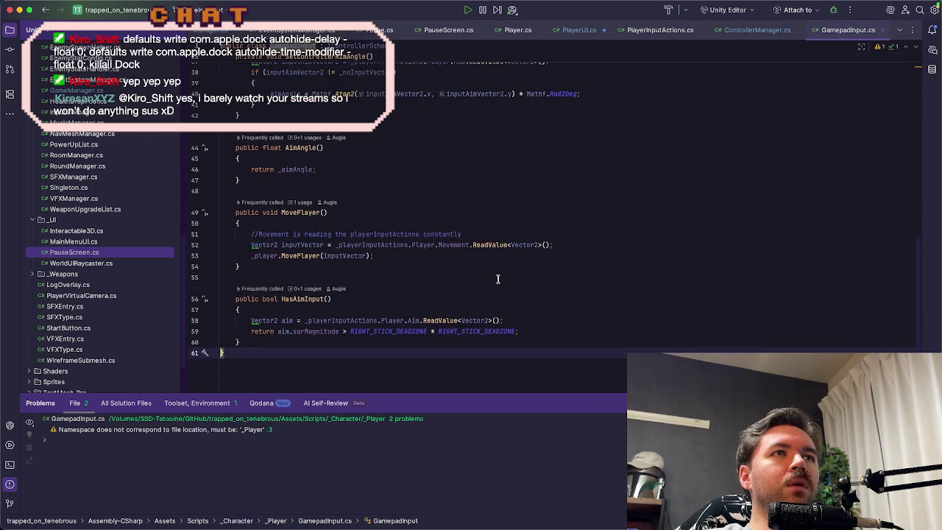
Step: Scroll through the GamepadInput and ControllerManager scripts
{"action": "scroll", "coordinate": [498, 278], "scroll_direction": "up", "scroll_amount": 3}
{"action": "scroll", "coordinate": [522, 254], "scroll_direction": "up", "scroll_amount": 1}
{"action": "key", "text": "super+shift+bracketleft"}
{"action": "scroll", "coordinate": [464, 261], "scroll_direction": "down", "scroll_amount": 2}
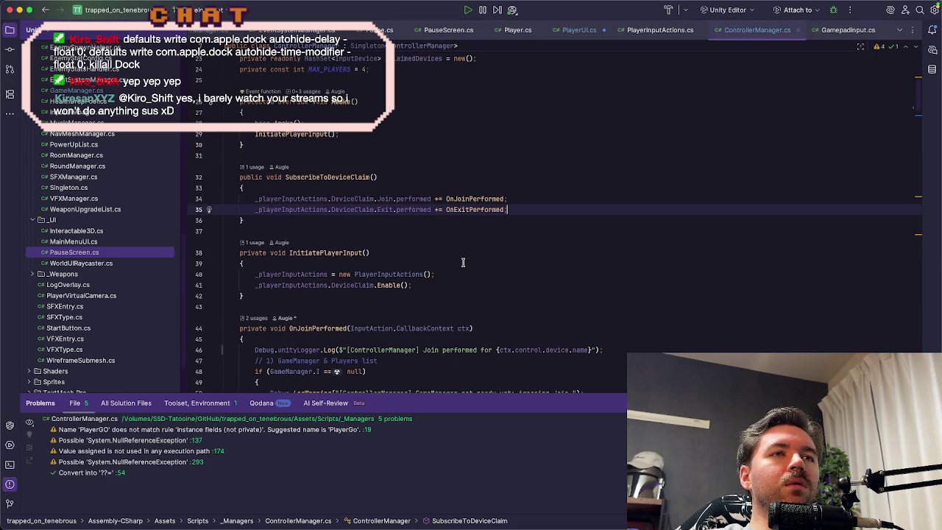
{"action": "scroll", "coordinate": [462, 262], "scroll_direction": "down", "scroll_amount": 8}
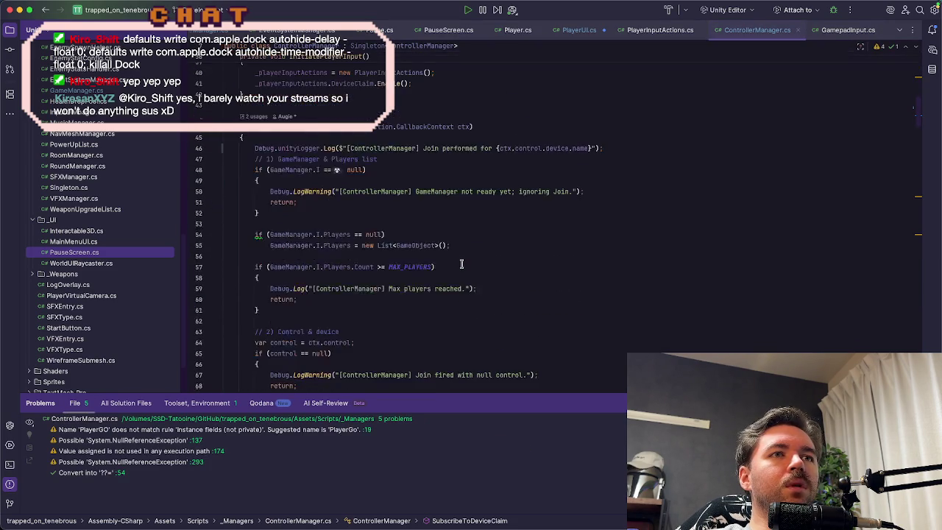
{"action": "scroll", "coordinate": [461, 264], "scroll_direction": "down", "scroll_amount": 13}
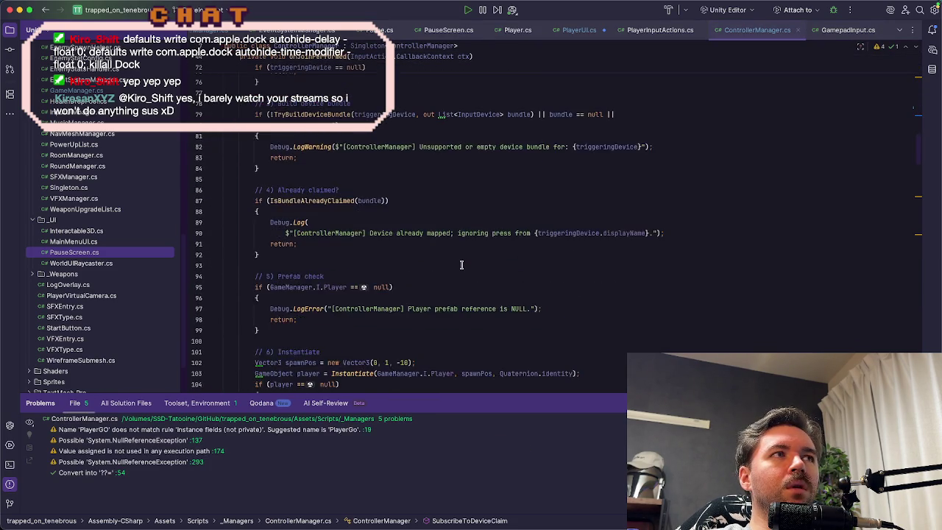
{"action": "scroll", "coordinate": [462, 264], "scroll_direction": "down", "scroll_amount": 14}
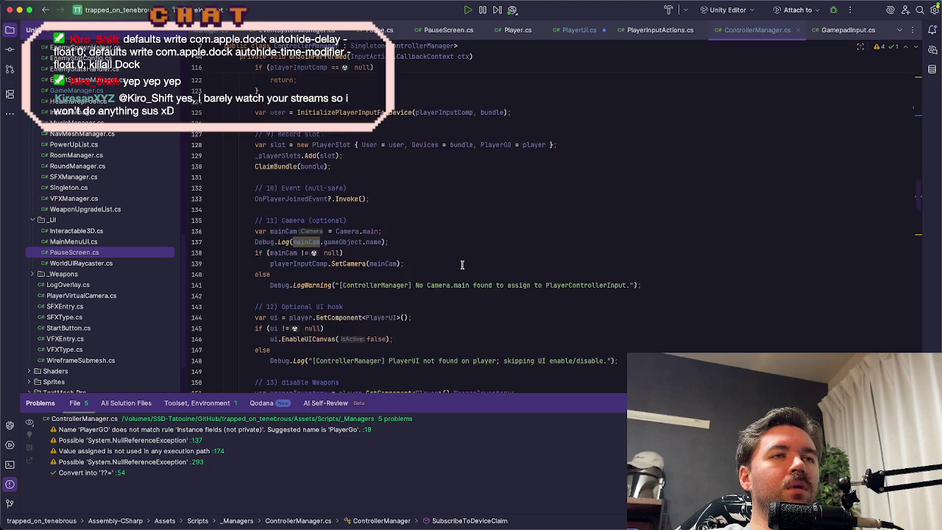
{"action": "scroll", "coordinate": [462, 264], "scroll_direction": "down", "scroll_amount": 3}
{"action": "scroll", "coordinate": [463, 263], "scroll_direction": "up", "scroll_amount": 7}
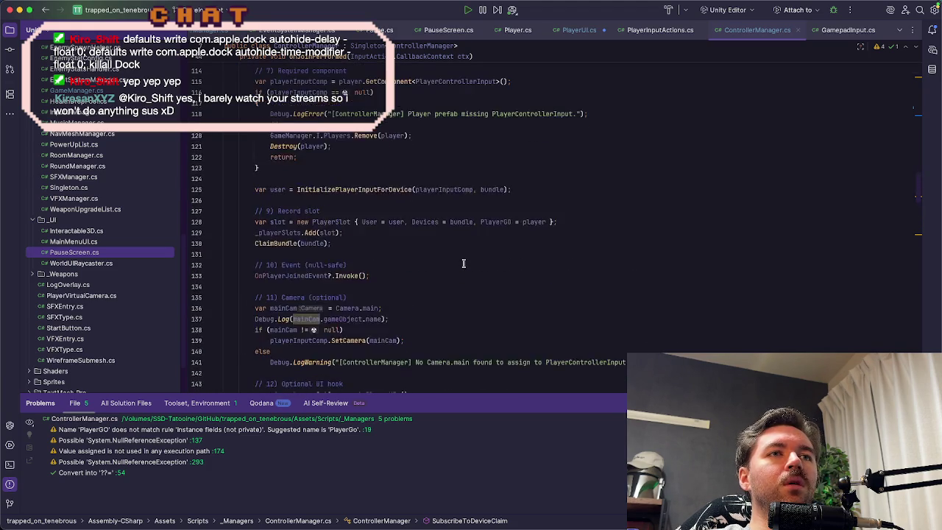
{"action": "scroll", "coordinate": [463, 264], "scroll_direction": "down", "scroll_amount": 15}
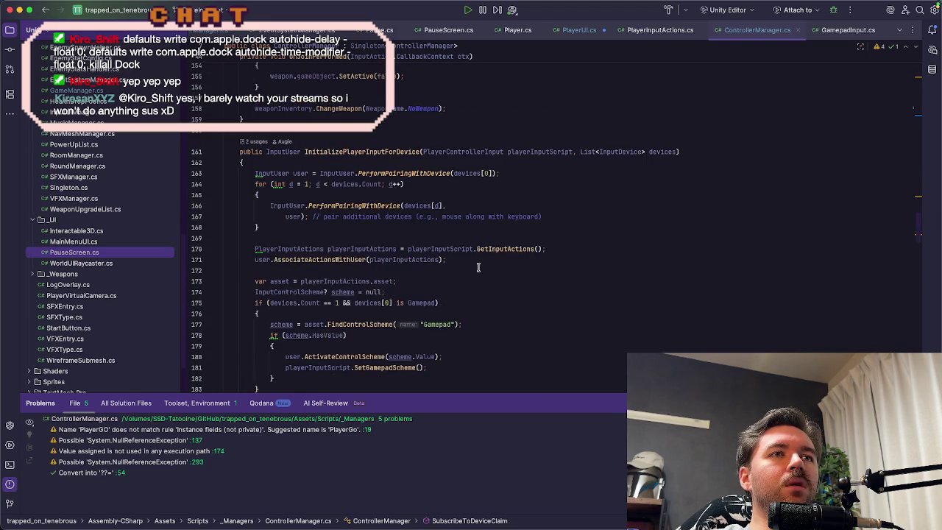
{"action": "scroll", "coordinate": [479, 272], "scroll_direction": "down", "scroll_amount": 8}
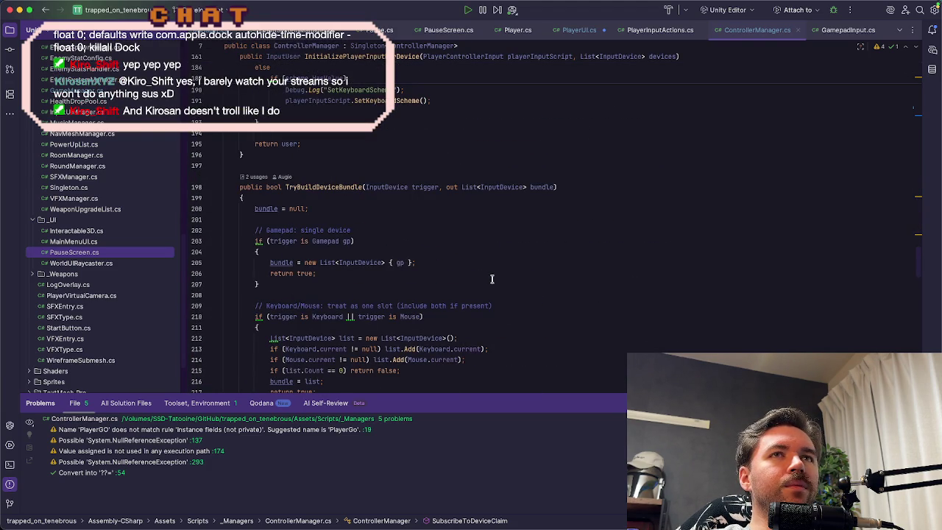
Step: Close PlayerInputActions.cs and bring up IControllerScheme, then PlayerControllerInput.cs
{"action": "left_click", "coordinate": [660, 29]}
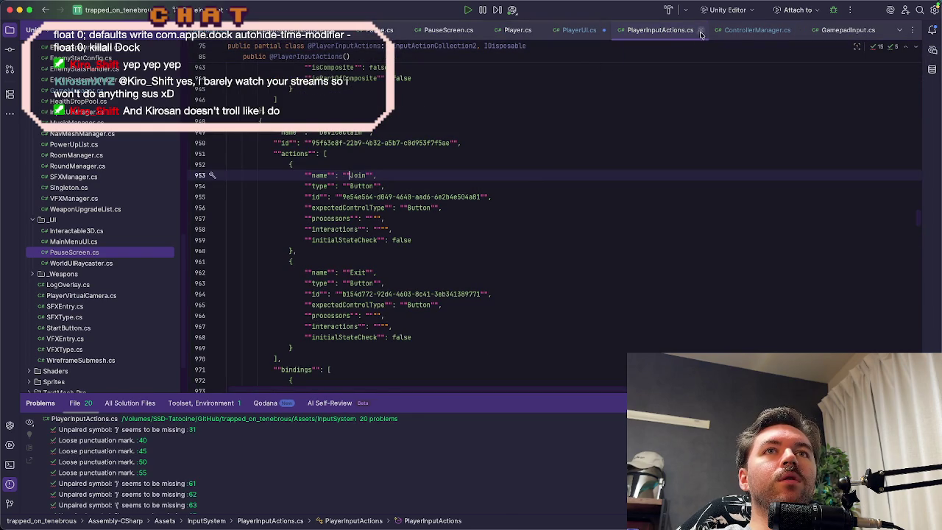
{"action": "left_click", "coordinate": [701, 30]}
{"action": "scroll", "coordinate": [825, 35], "scroll_direction": "right", "scroll_amount": 2}
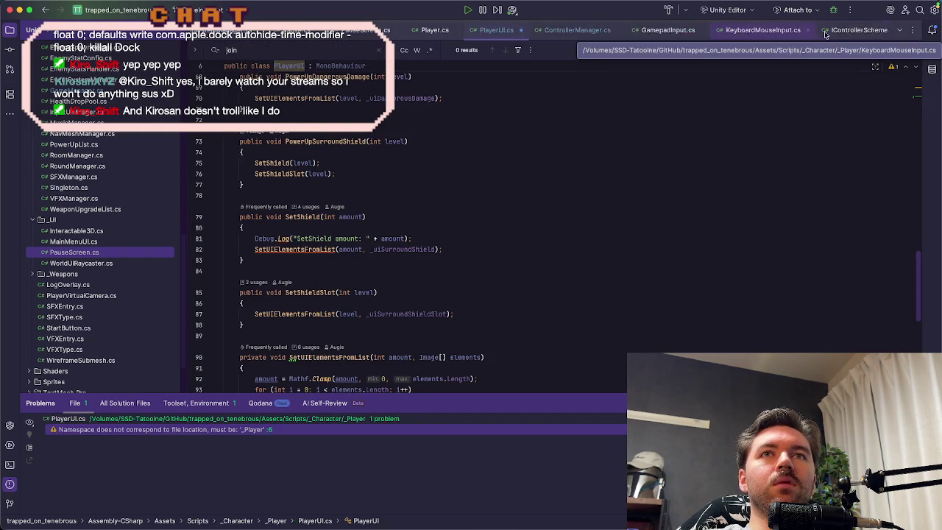
{"action": "left_click", "coordinate": [826, 35]}
{"action": "scroll", "coordinate": [832, 35], "scroll_direction": "right", "scroll_amount": 2}
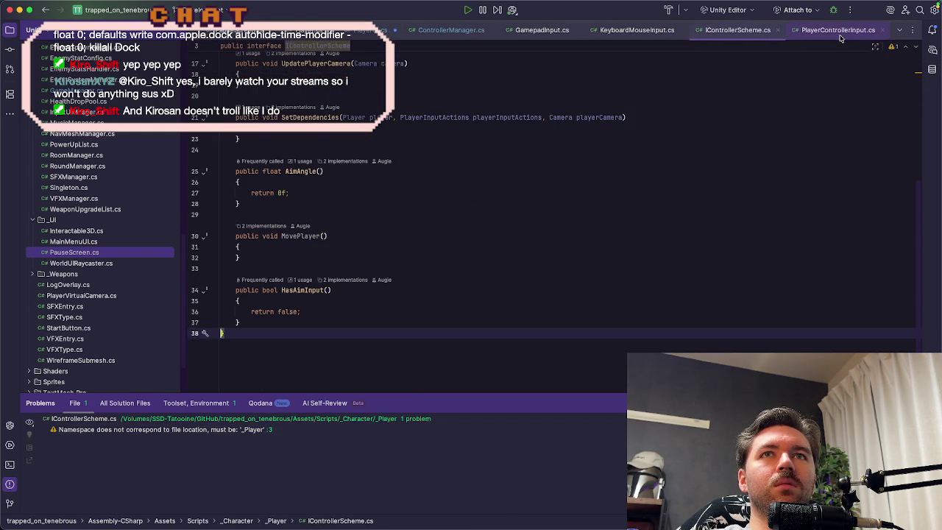
{"action": "left_click", "coordinate": [839, 36]}
Step: Inspect OnPausePerformed's PauseGame() call and _playerUI reference, then return to PlayerUI.cs
{"action": "scroll", "coordinate": [511, 245], "scroll_direction": "down", "scroll_amount": 2}
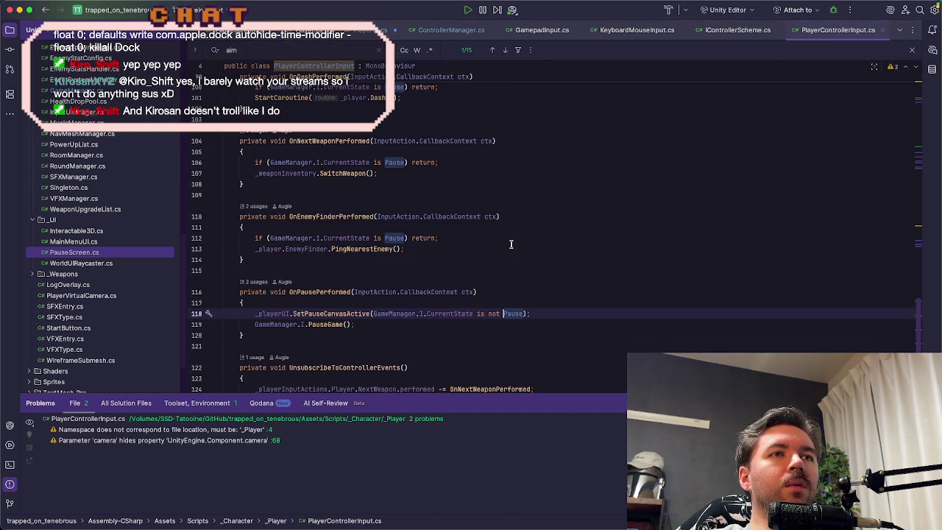
{"action": "left_click", "coordinate": [368, 326]}
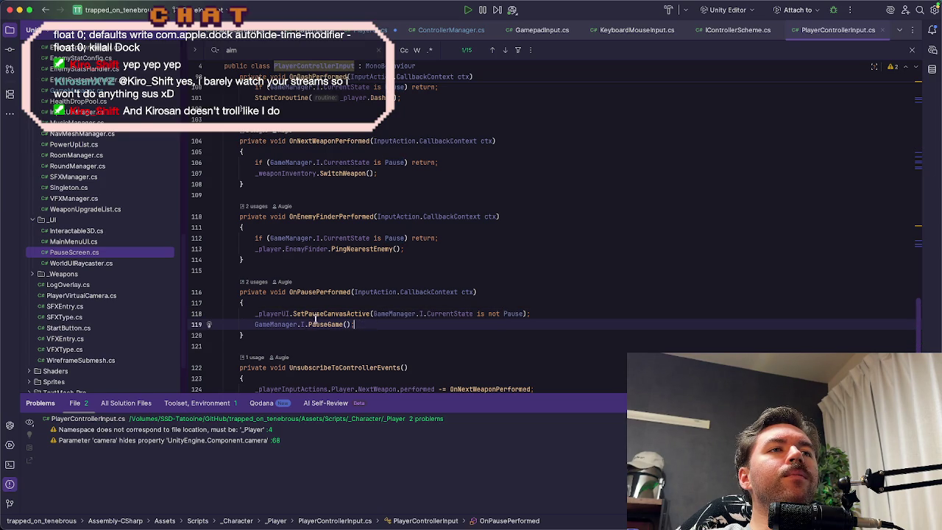
{"action": "left_click", "coordinate": [276, 313]}
{"action": "mouse_move", "coordinate": [277, 314]}
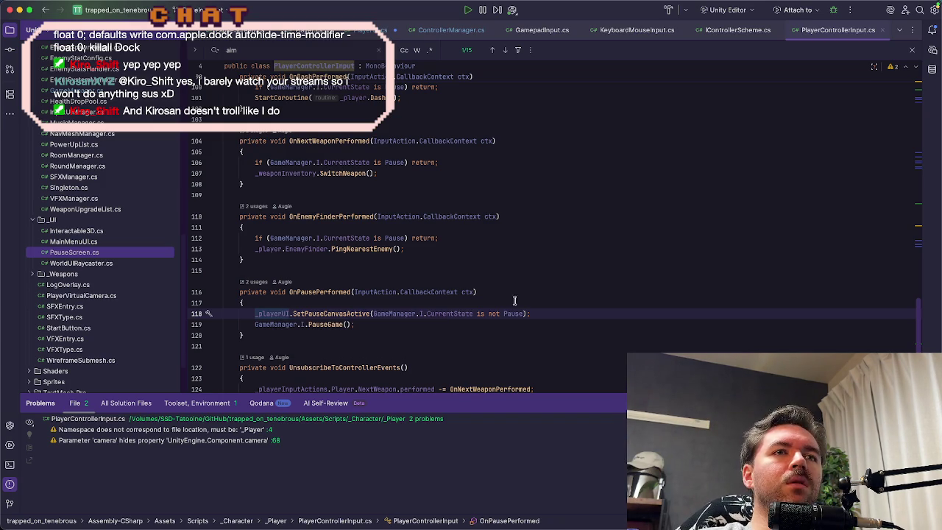
{"action": "left_click", "coordinate": [549, 314]}
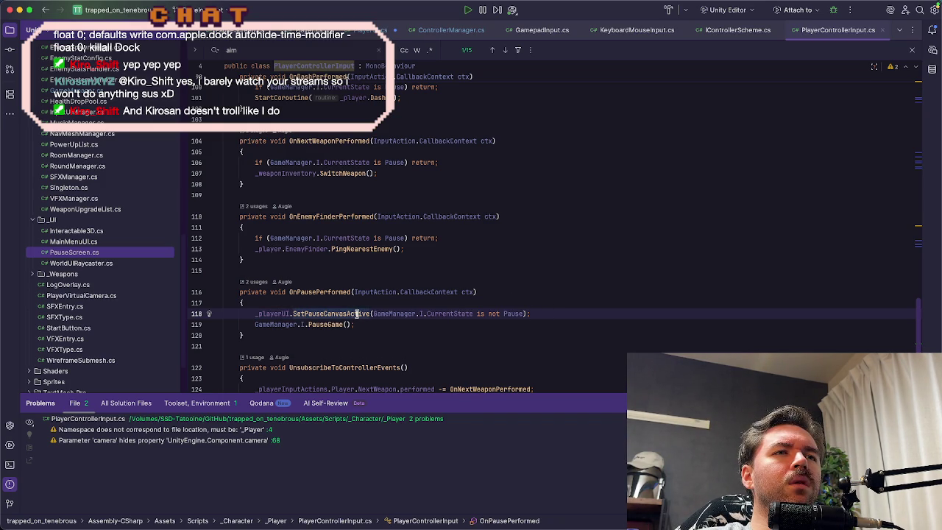
{"action": "mouse_move", "coordinate": [358, 314]}
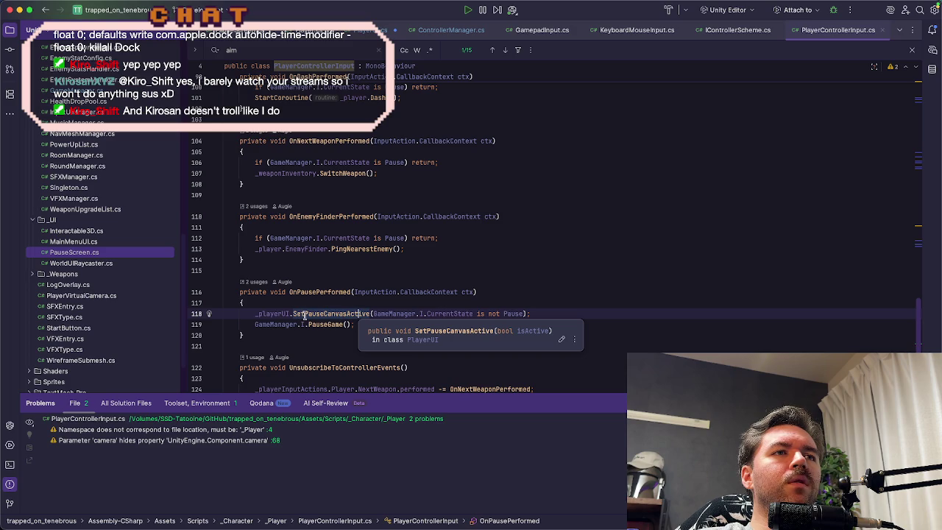
{"action": "left_click", "coordinate": [360, 35]}
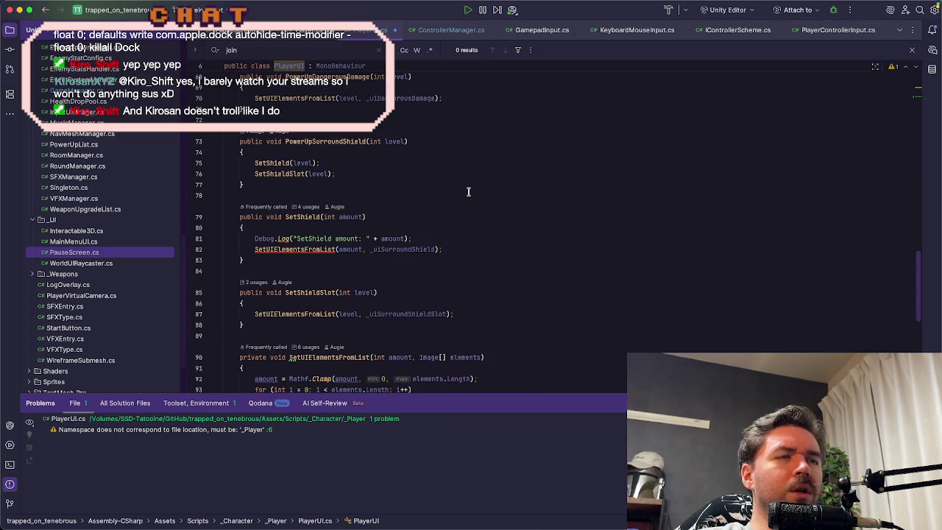
Step: Add a SelectNextFrame(FirstSelected) call after the SetActive line in SetPauseCanvasActive
{"action": "scroll", "coordinate": [471, 187], "scroll_direction": "down", "scroll_amount": 2}
{"action": "scroll", "coordinate": [493, 168], "scroll_direction": "up", "scroll_amount": 2}
{"action": "scroll", "coordinate": [495, 166], "scroll_direction": "down", "scroll_amount": 5}
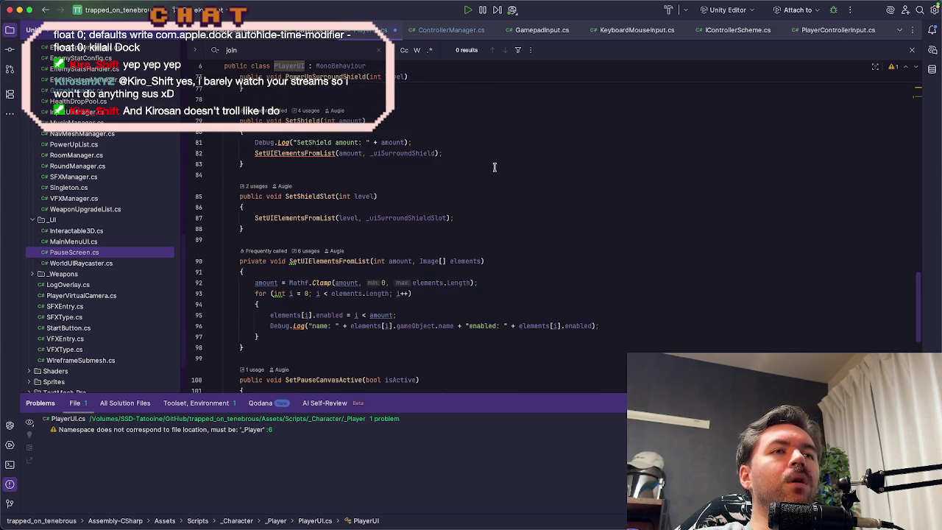
{"action": "scroll", "coordinate": [495, 166], "scroll_direction": "down", "scroll_amount": 2}
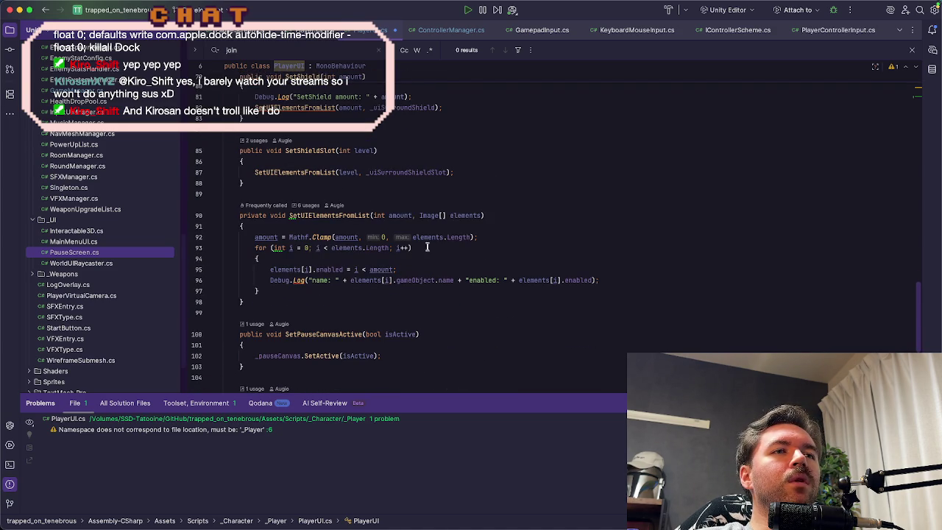
{"action": "scroll", "coordinate": [338, 333], "scroll_direction": "down", "scroll_amount": 2}
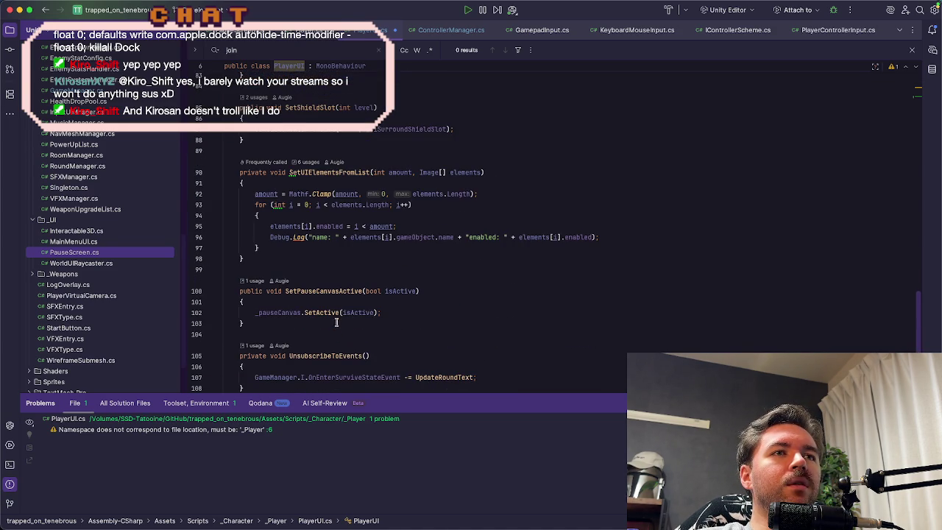
{"action": "left_click", "coordinate": [381, 312]}
{"action": "key", "text": "Return"}
{"action": "type", "text": "EventSystemManager.I.SelectNextFrame(FirstSelected);"}
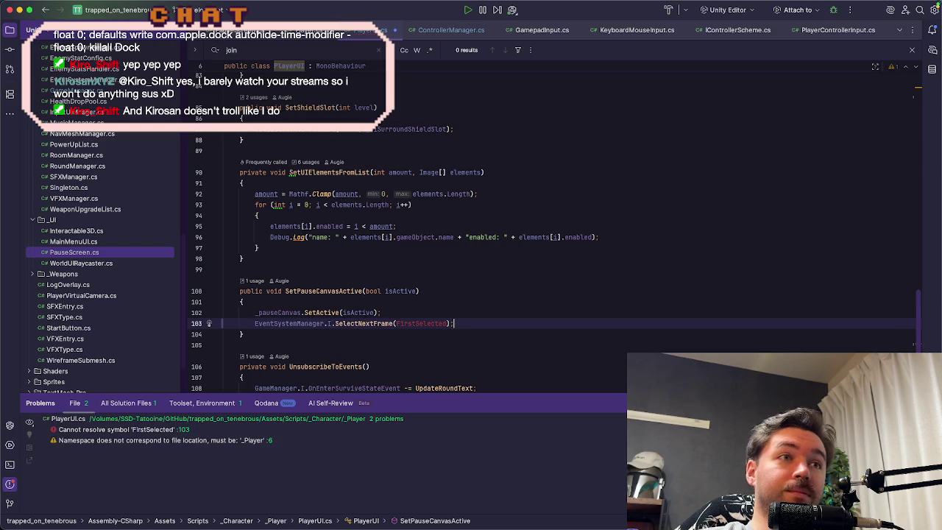
Step: Replace the unresolved FirstSelected reference with _firstSelected and go back to Unity
{"action": "double_click", "coordinate": [437, 324]}
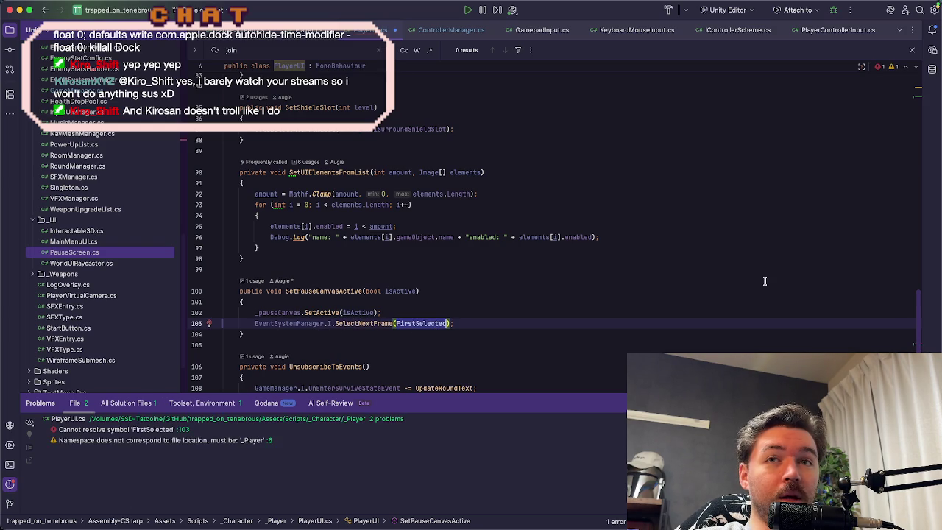
{"action": "scroll", "coordinate": [920, 308], "scroll_direction": "up", "scroll_amount": 1}
{"action": "scroll", "coordinate": [920, 308], "scroll_direction": "up", "scroll_amount": 15}
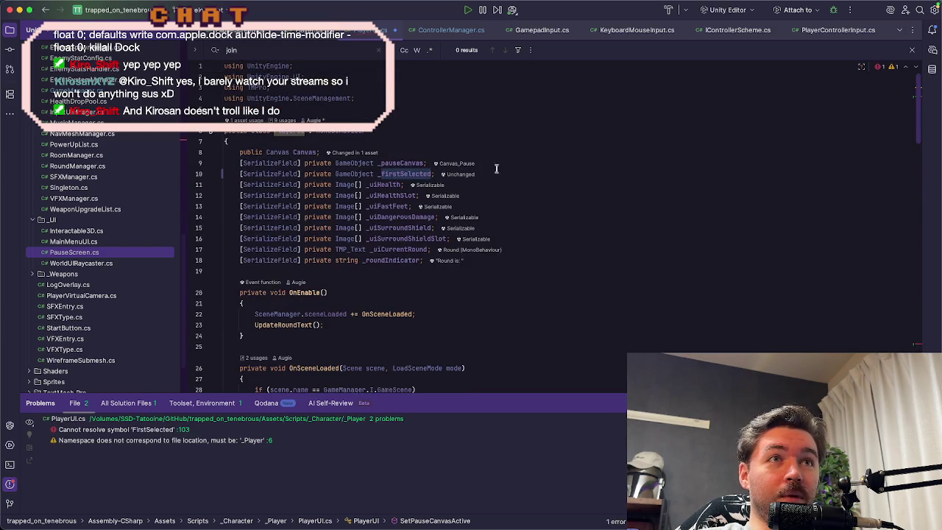
{"action": "double_click", "coordinate": [423, 174]}
{"action": "key", "text": "ctrl+c"}
{"action": "left_click", "coordinate": [423, 174]}
{"action": "scroll", "coordinate": [411, 287], "scroll_direction": "down", "scroll_amount": 15}
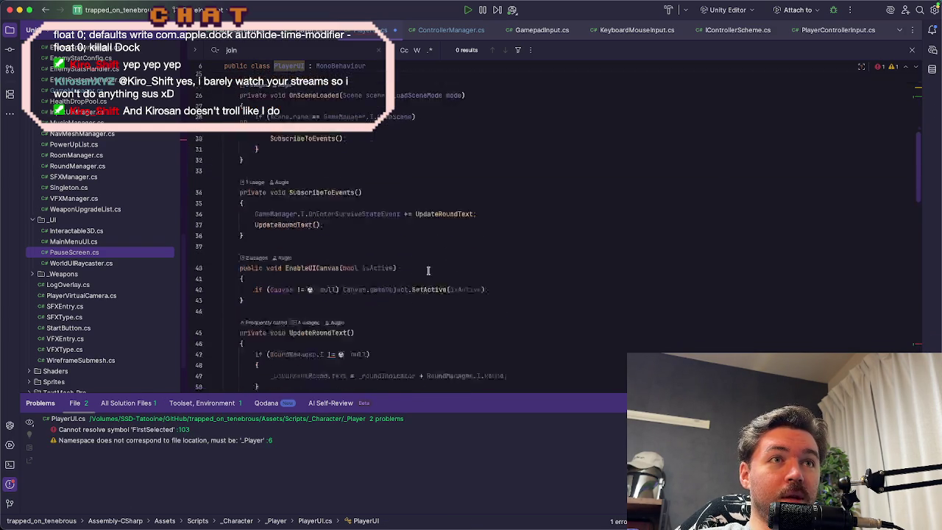
{"action": "scroll", "coordinate": [412, 287], "scroll_direction": "down", "scroll_amount": 10}
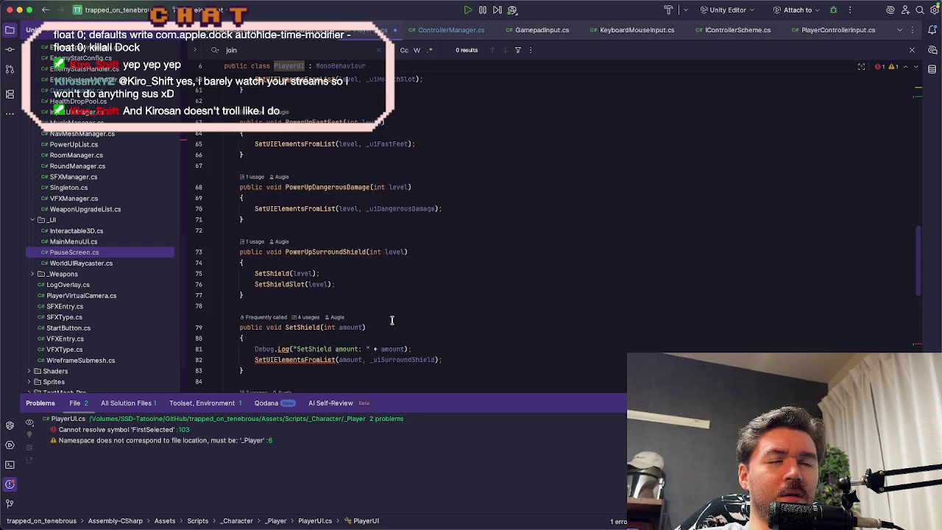
{"action": "double_click", "coordinate": [407, 289]}
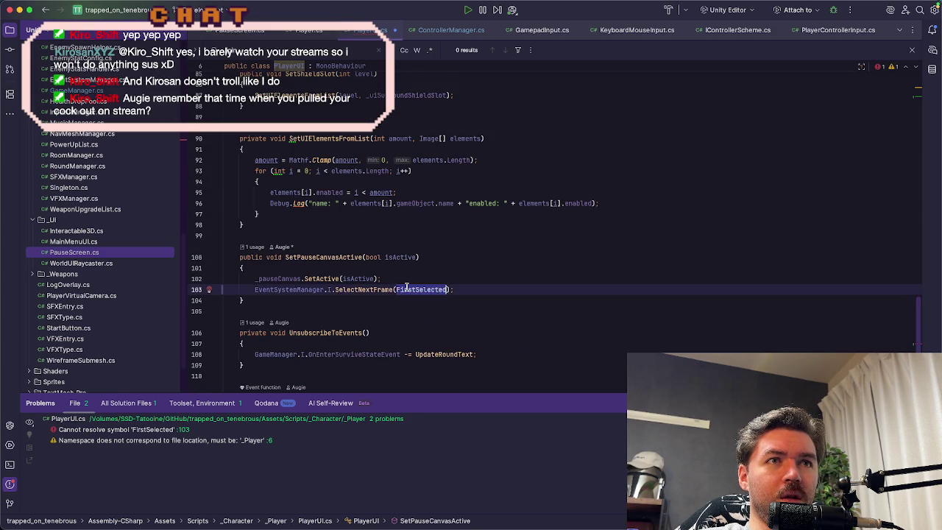
{"action": "key", "text": "ctrl+v"}
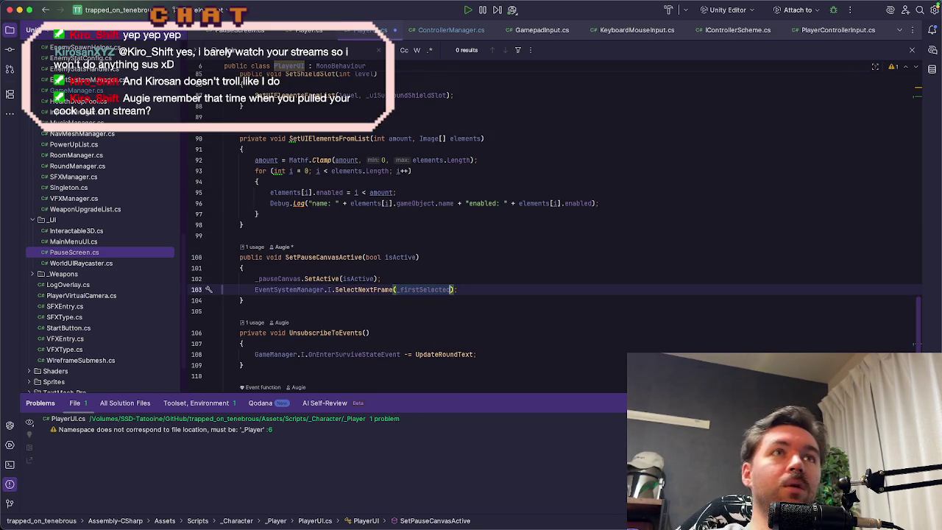
{"action": "key", "text": "super+Tab"}
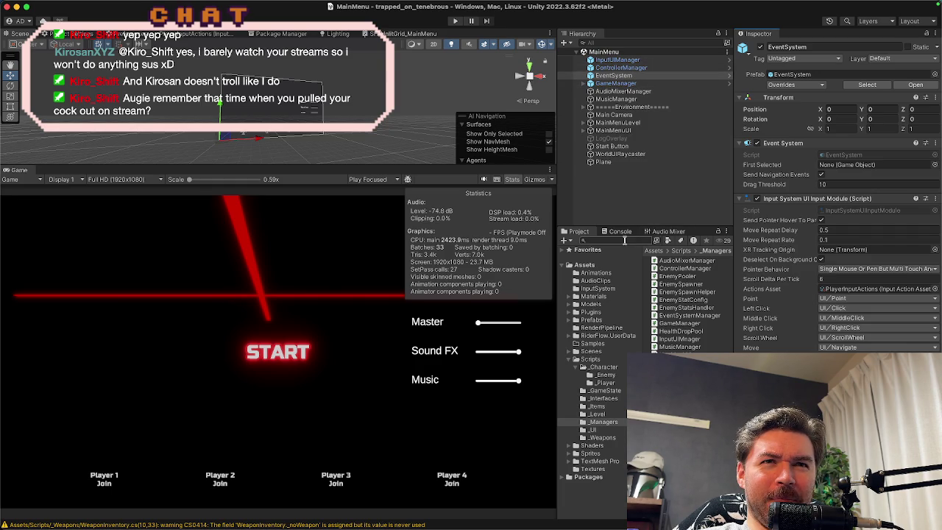
Step: Open the Player prefab, assign BacktoMenu as Player UI's First Selected, and enable Canvas_Pause
{"action": "type", "text": "player"}
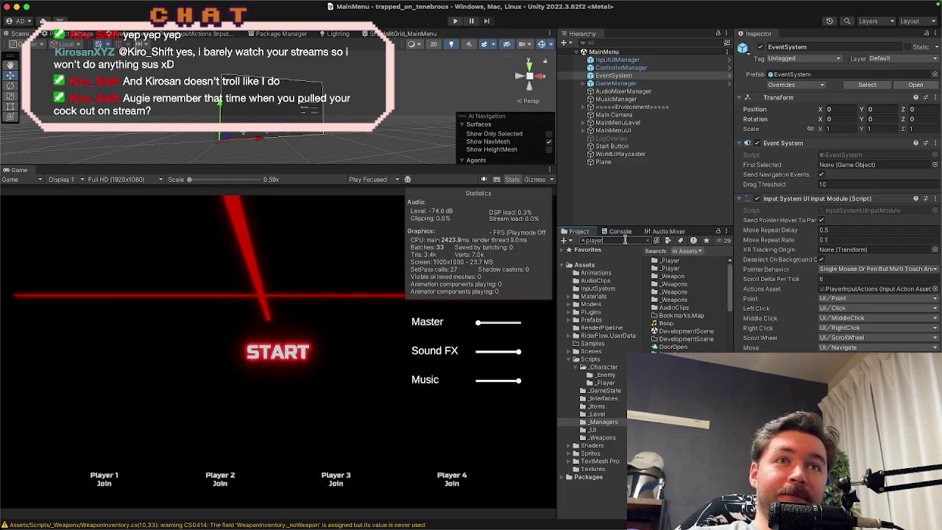
{"action": "double_click", "coordinate": [668, 308]}
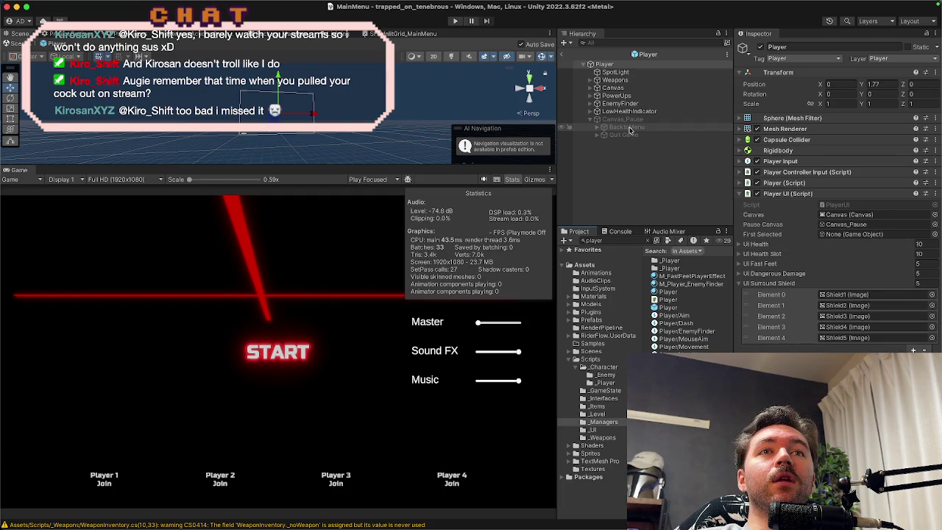
{"action": "mouse_move", "coordinate": [630, 129]}
{"action": "left_mouse_down"}
{"action": "mouse_move", "coordinate": [659, 129]}
{"action": "mouse_move", "coordinate": [843, 235]}
{"action": "left_mouse_up"}
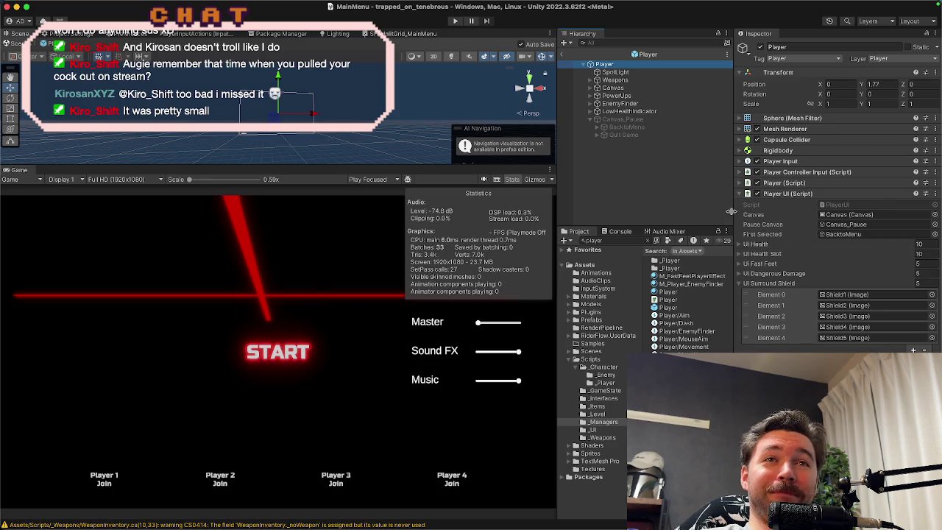
{"action": "left_click", "coordinate": [639, 119]}
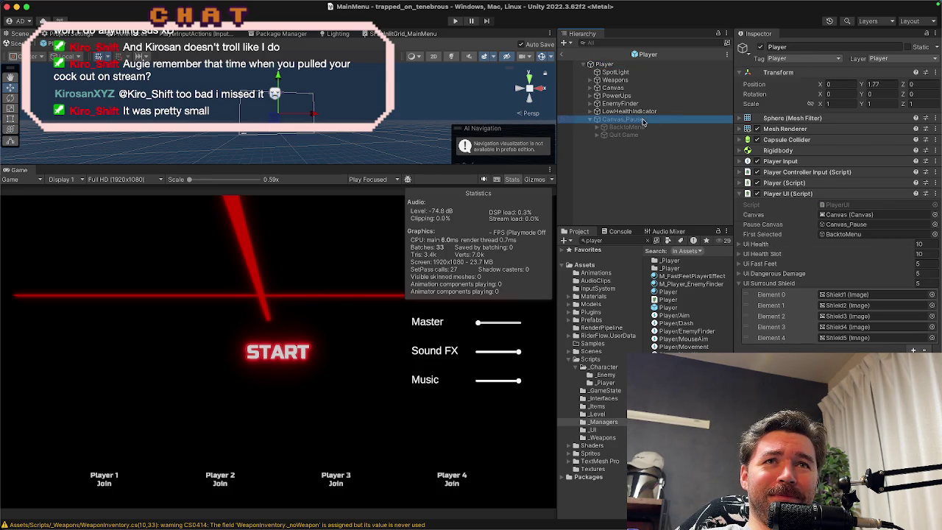
{"action": "left_click", "coordinate": [761, 47]}
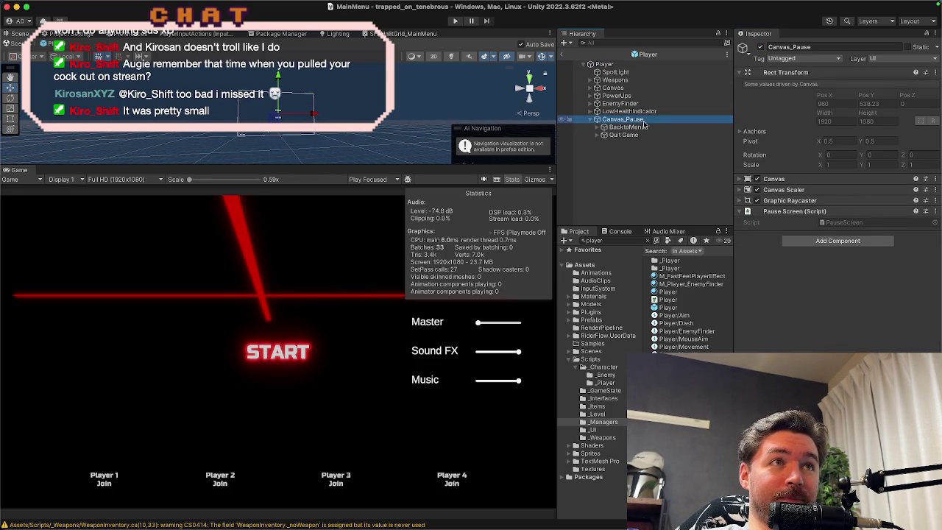
{"action": "left_click_drag", "start_coordinate": [358, 166], "coordinate": [358, 409]}
{"action": "left_click", "coordinate": [618, 127]}
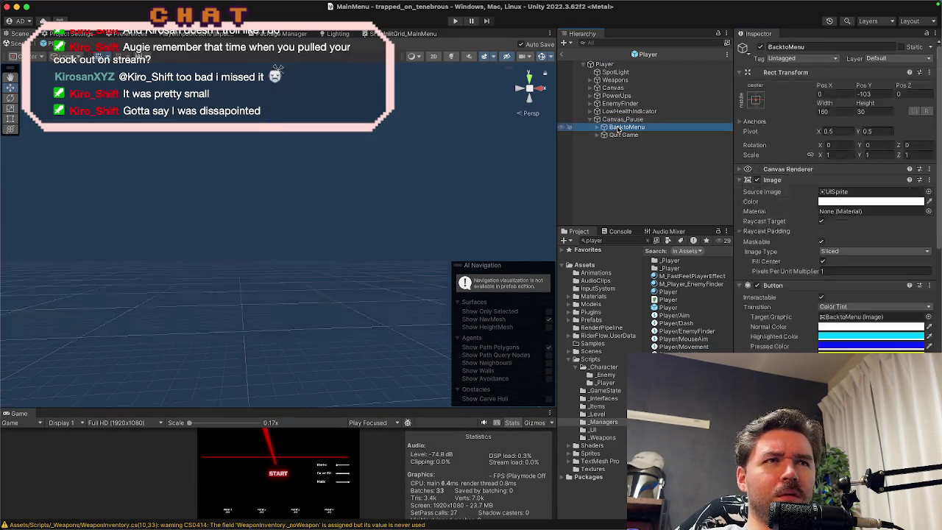
Step: Frame the BacktoMenu button and set its Rect Transform to width 500, height 100
{"action": "key", "text": "f"}
{"action": "scroll", "coordinate": [331, 257], "scroll_direction": "down", "scroll_amount": 5}
{"action": "scroll", "coordinate": [331, 253], "scroll_direction": "down", "scroll_amount": 3}
{"action": "left_click_drag", "start_coordinate": [329, 253], "coordinate": [380, 228]}
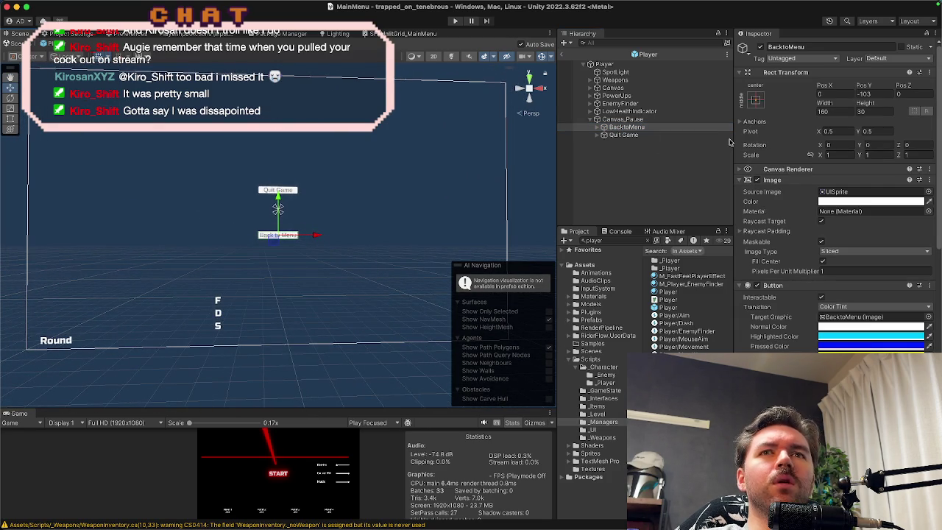
{"action": "left_click", "coordinate": [846, 111]}
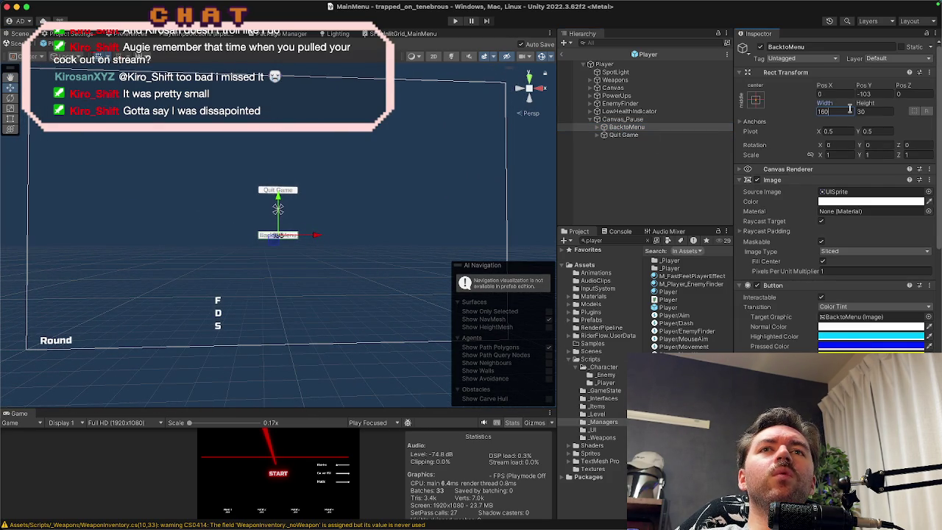
{"action": "type", "text": "1"}
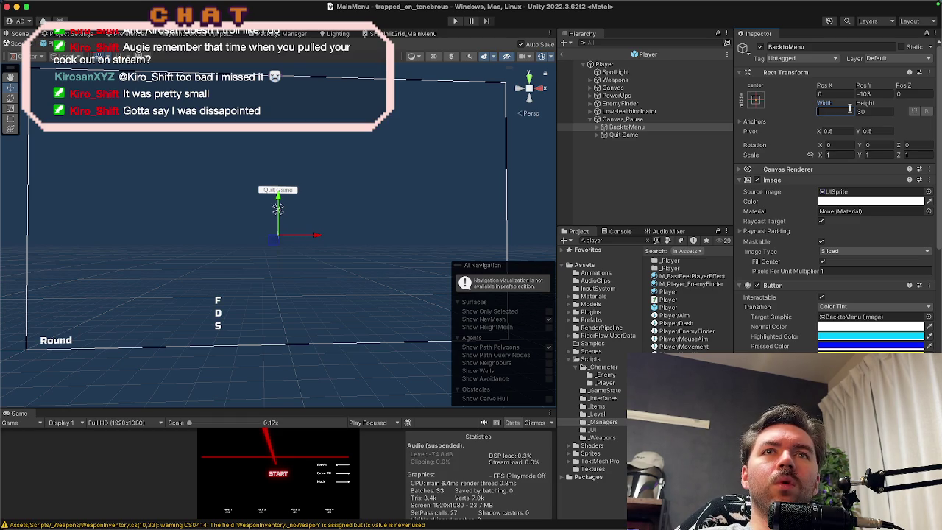
{"action": "type", "text": "500"}
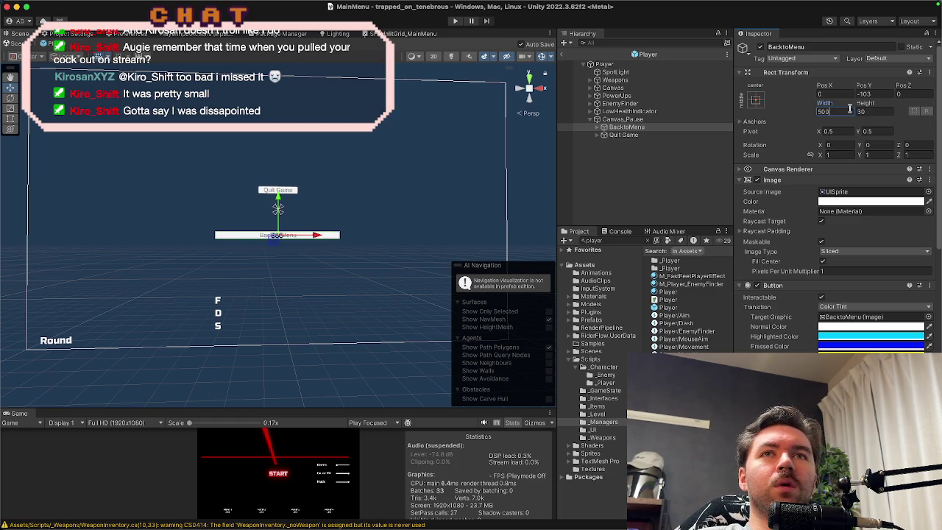
{"action": "left_click", "coordinate": [874, 112]}
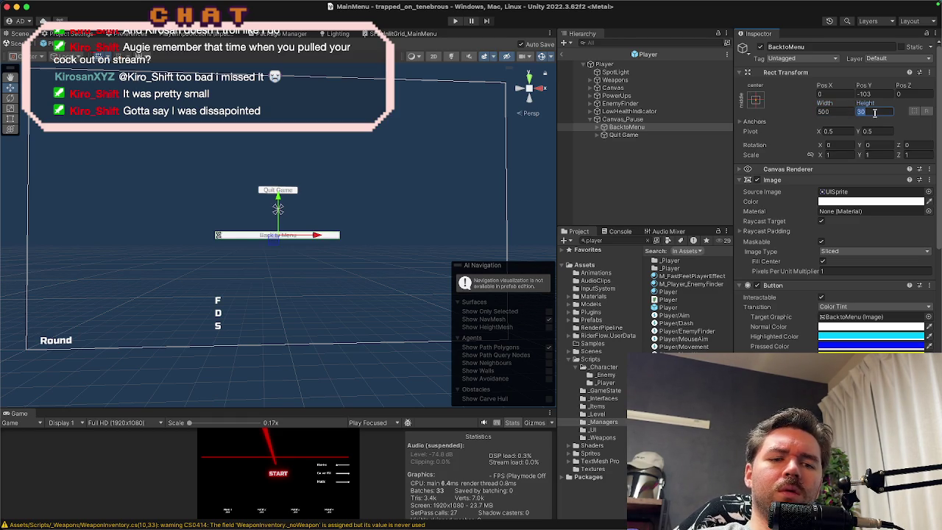
{"action": "type", "text": "200"}
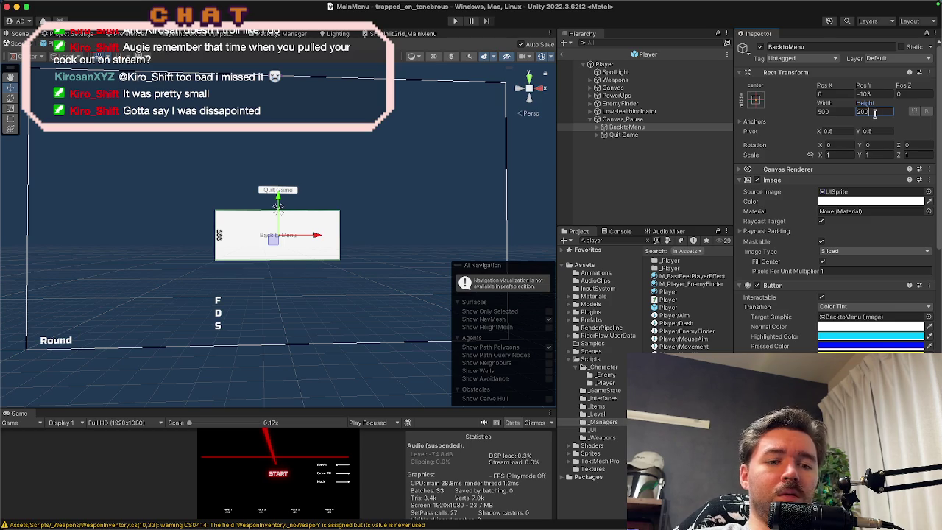
{"action": "key", "text": "BackSpace"}
{"action": "key", "text": "BackSpace"}
{"action": "key", "text": "BackSpace"}
{"action": "type", "text": "100"}
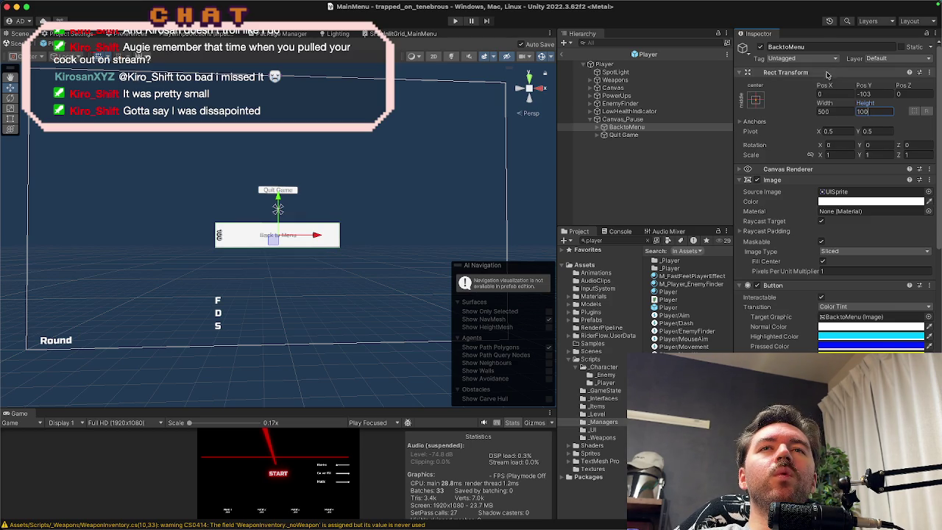
Step: Resize Quit Game to 500 by 100 and move it below Back to Menu
{"action": "left_click", "coordinate": [620, 136]}
{"action": "left_click", "coordinate": [837, 114]}
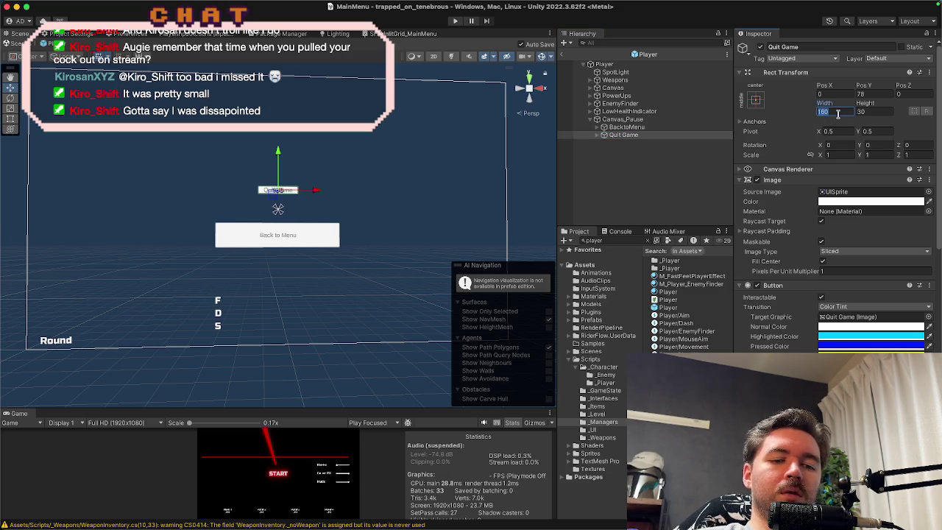
{"action": "type", "text": "500"}
{"action": "left_click", "coordinate": [871, 111]}
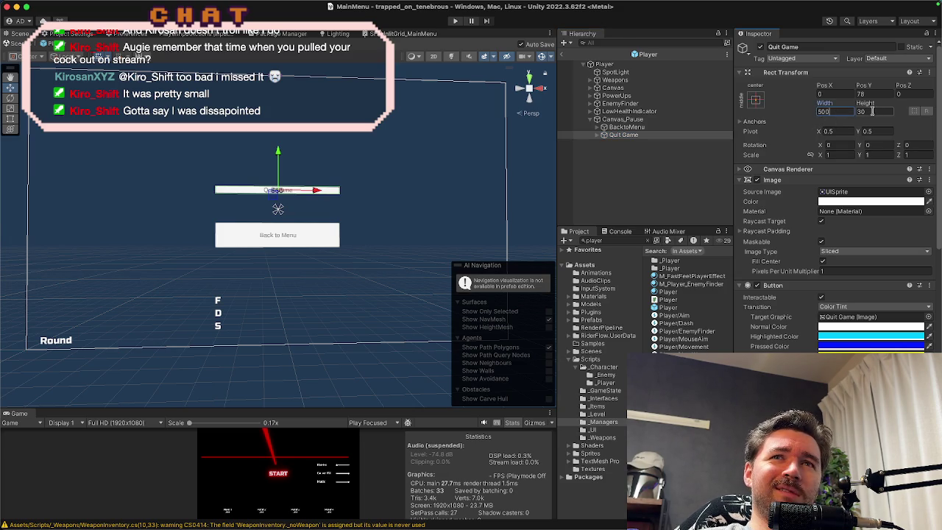
{"action": "type", "text": "100"}
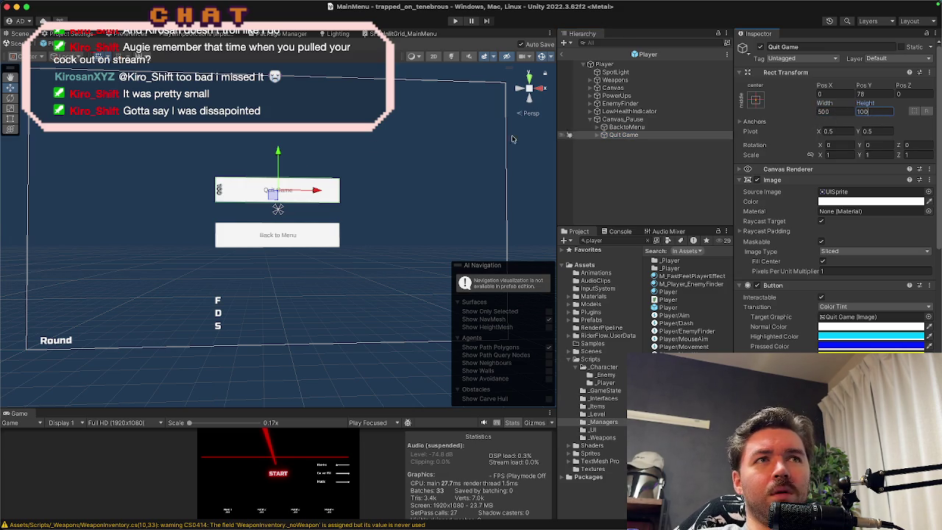
{"action": "mouse_move", "coordinate": [278, 152]}
{"action": "left_mouse_down"}
{"action": "mouse_move", "coordinate": [279, 249]}
{"action": "mouse_move", "coordinate": [284, 233]}
{"action": "left_mouse_up"}
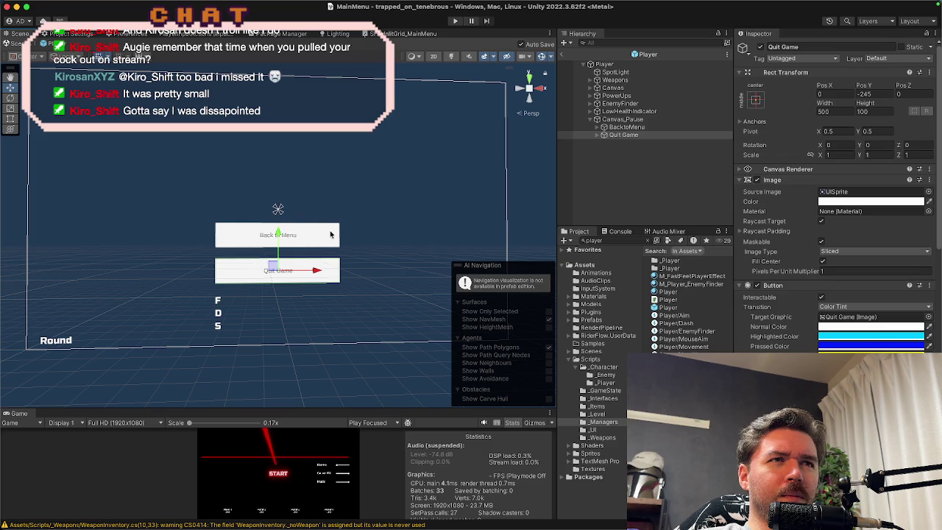
Step: Raise Back to Menu to Pos Y 96 and switch Canvas_Pause off again
{"action": "left_click", "coordinate": [287, 193]}
{"action": "left_click", "coordinate": [618, 127]}
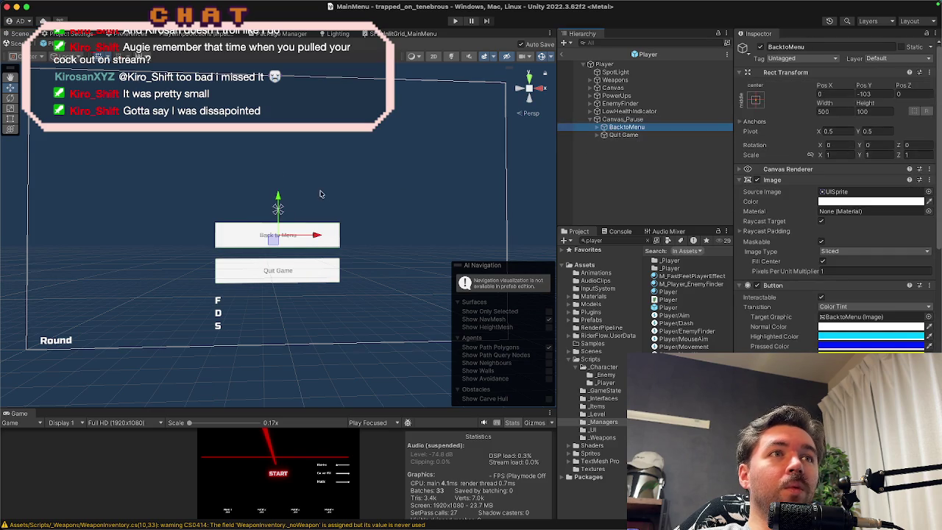
{"action": "left_click_drag", "start_coordinate": [279, 198], "coordinate": [279, 149]}
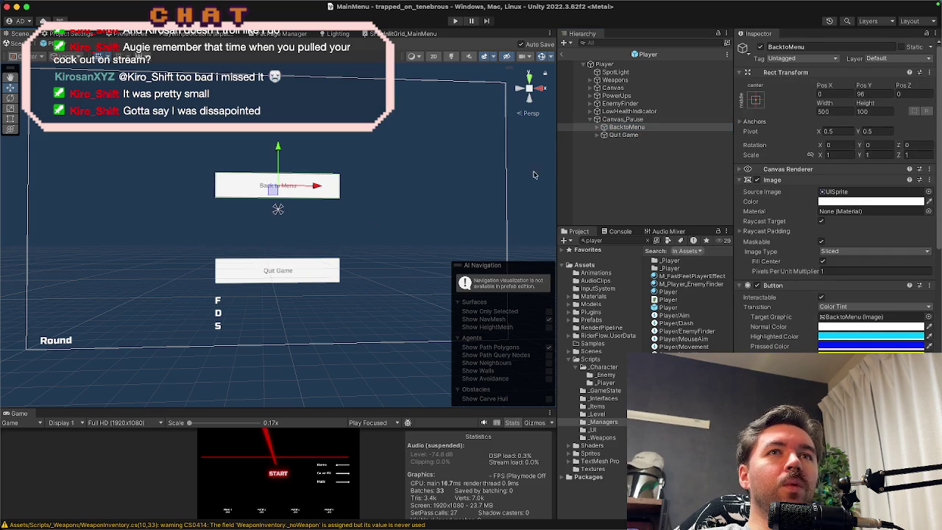
{"action": "left_click", "coordinate": [623, 119]}
{"action": "left_click", "coordinate": [761, 47]}
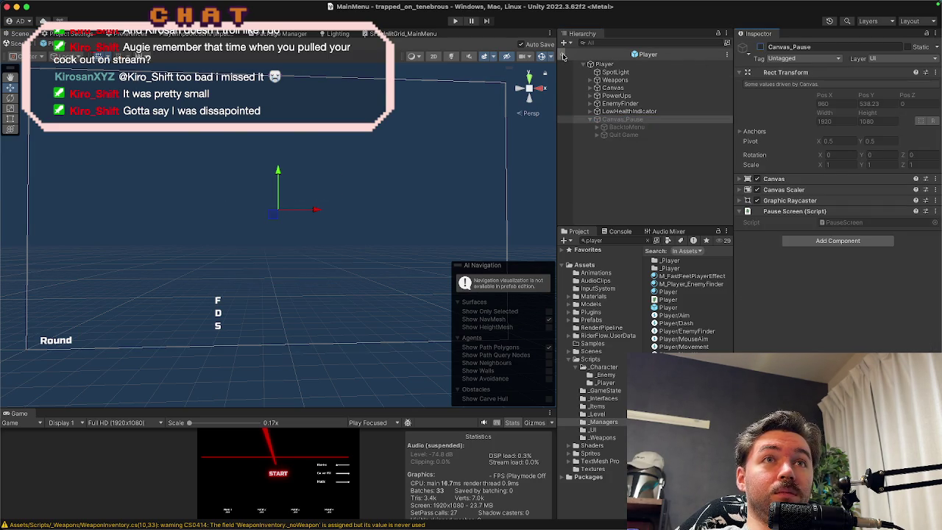
Step: Run the game from MainMenu, join as Player 1, start, and open the pause menu
{"action": "left_click", "coordinate": [564, 54]}
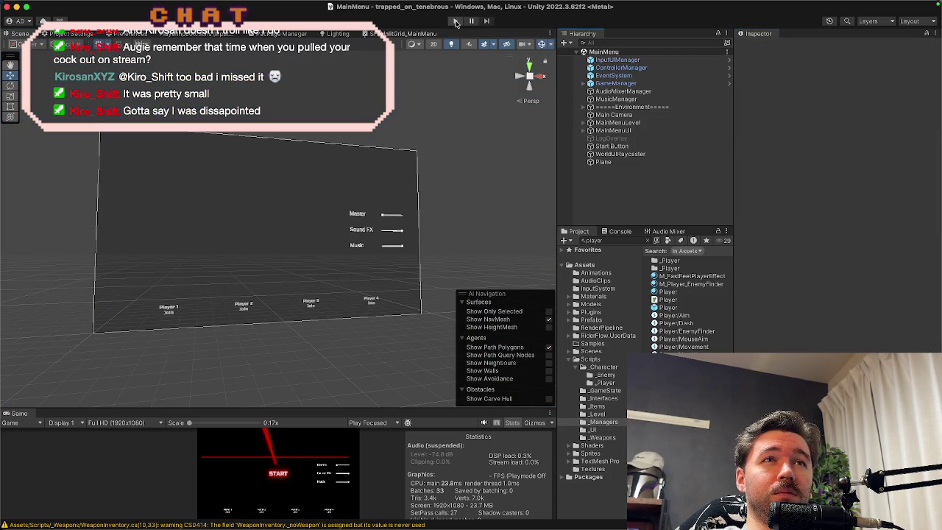
{"action": "left_click", "coordinate": [456, 22]}
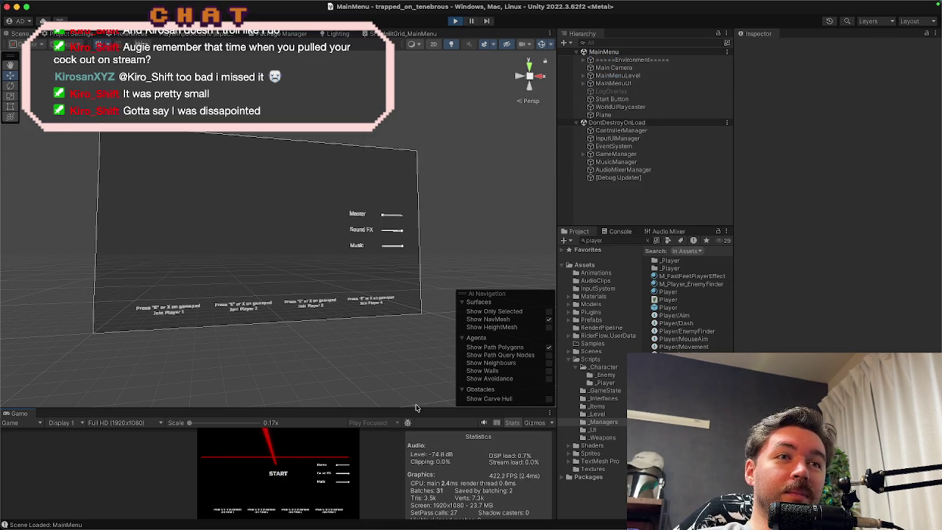
{"action": "left_click_drag", "start_coordinate": [416, 407], "coordinate": [436, 194]}
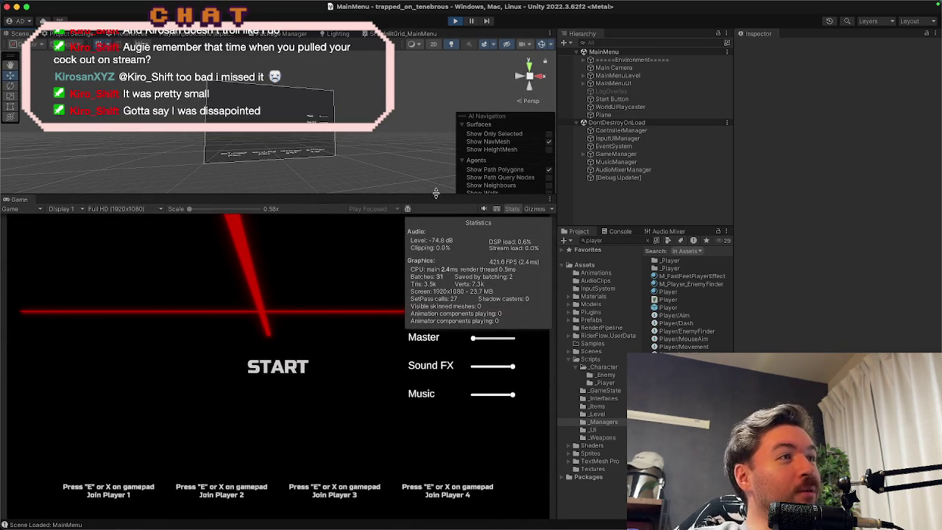
{"action": "key", "text": "e"}
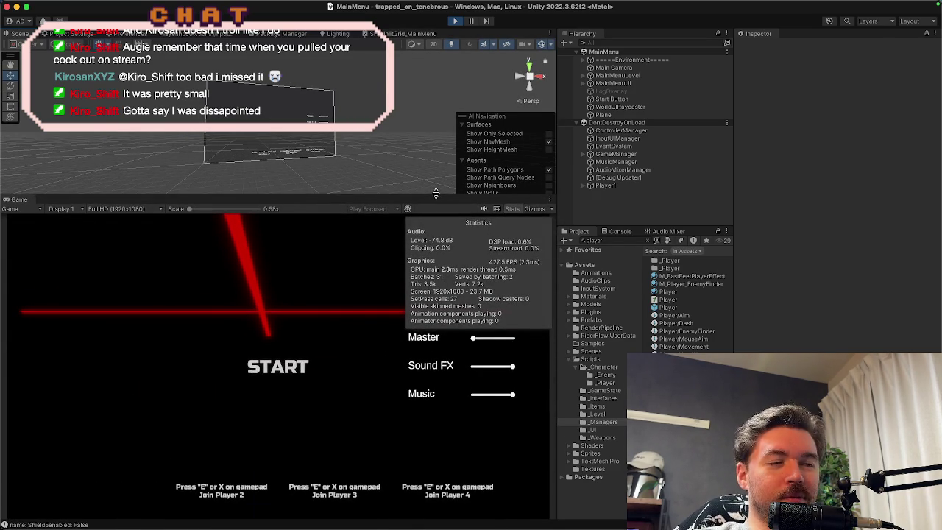
{"action": "key", "text": "Return"}
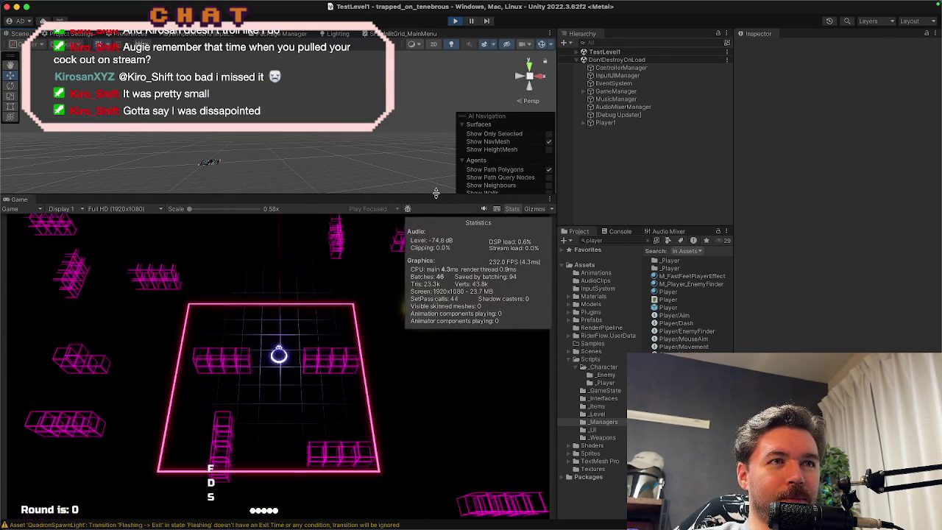
{"action": "key", "text": "Escape"}
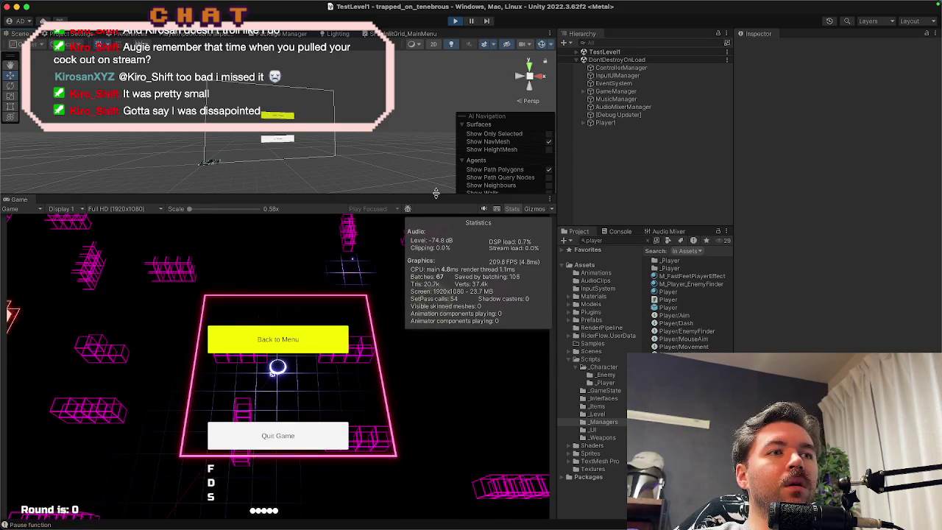
Step: Move focus between Back to Menu and Quit Game with arrow keys and check the Console
{"action": "key", "text": "Down"}
{"action": "key", "text": "Up"}
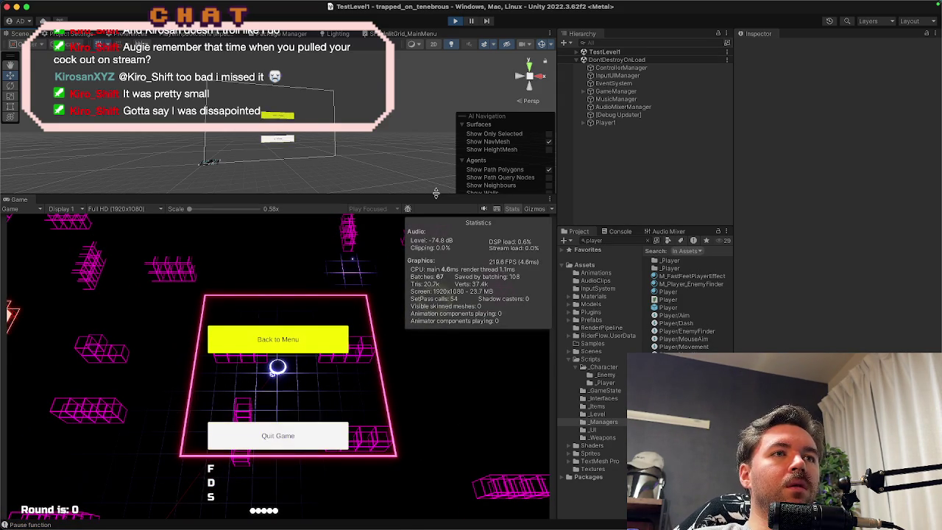
{"action": "key", "text": "Down"}
{"action": "key", "text": "Up"}
{"action": "key", "text": "Down"}
{"action": "key", "text": "Up"}
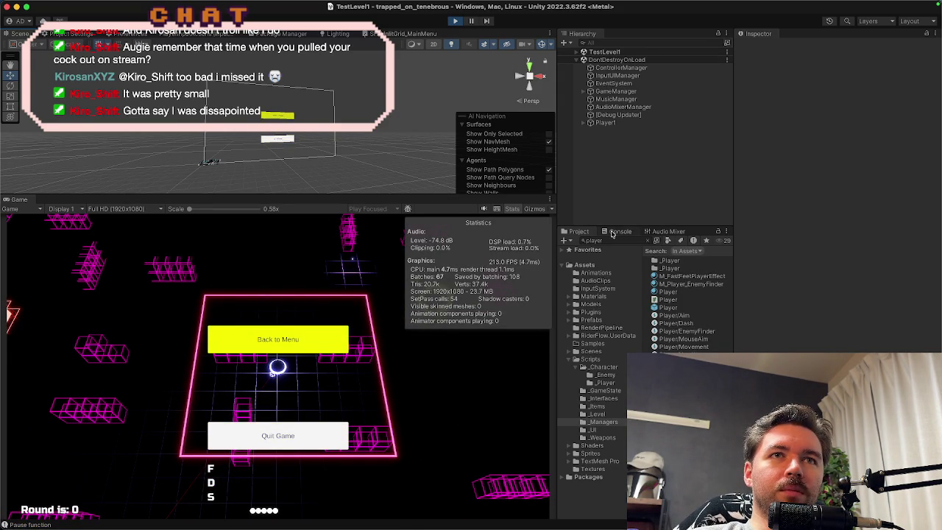
{"action": "left_click", "coordinate": [613, 231]}
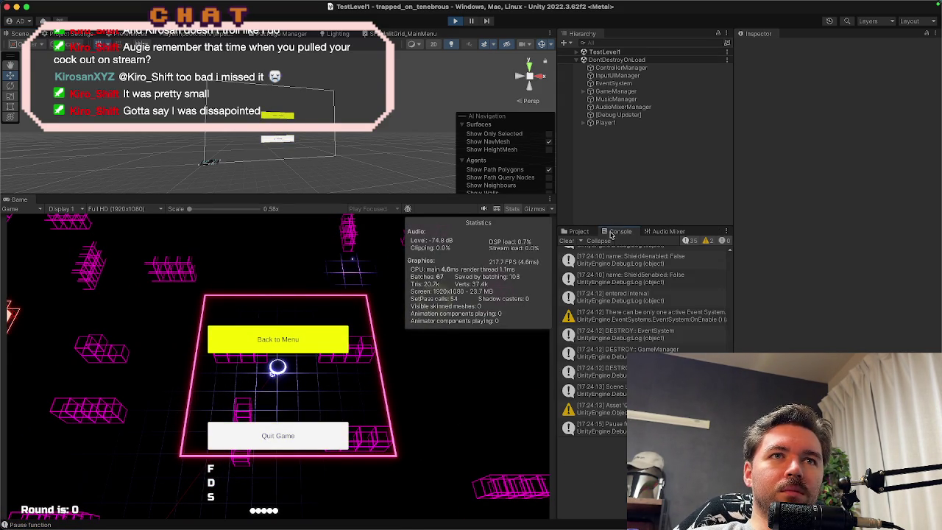
{"action": "left_click", "coordinate": [575, 233]}
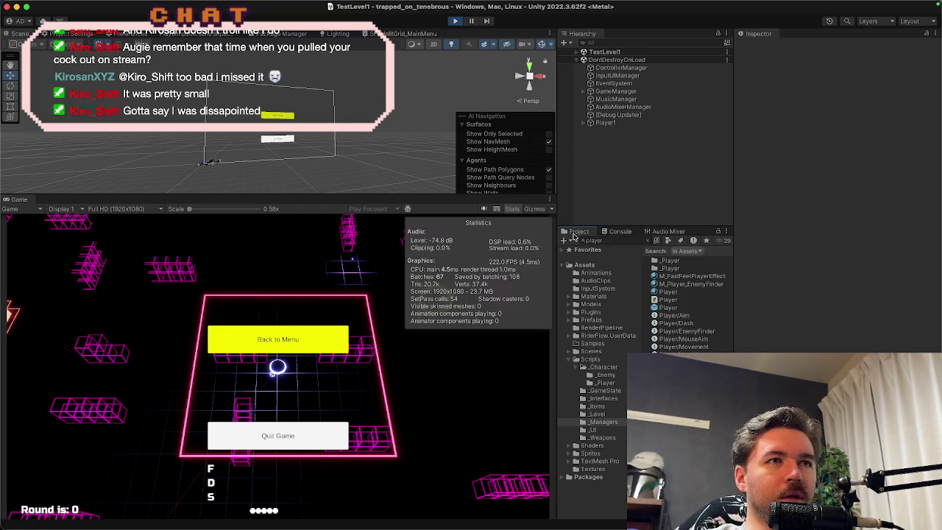
Step: Choose Back to Menu, start a new game, pause again and choose Quit Game
{"action": "key", "text": "Return"}
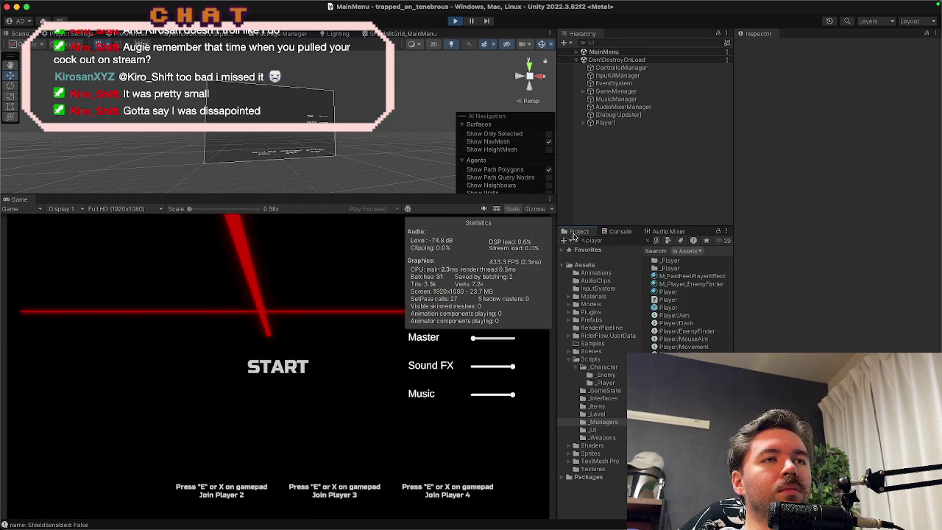
{"action": "key", "text": "Return"}
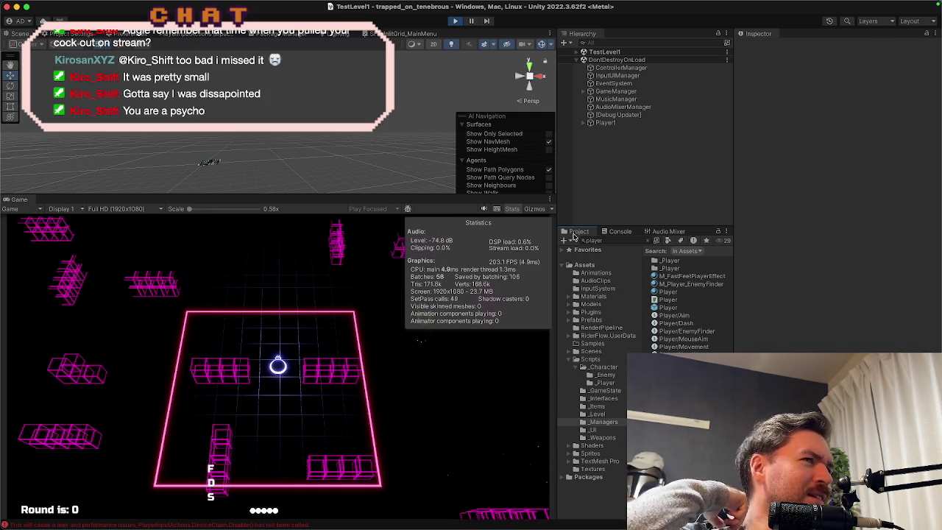
{"action": "key", "text": "Escape"}
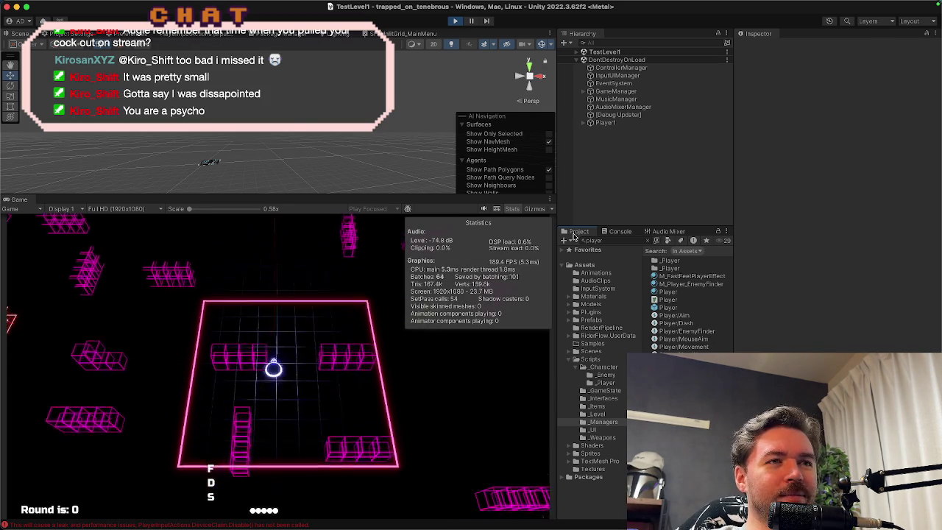
{"action": "key", "text": "Down"}
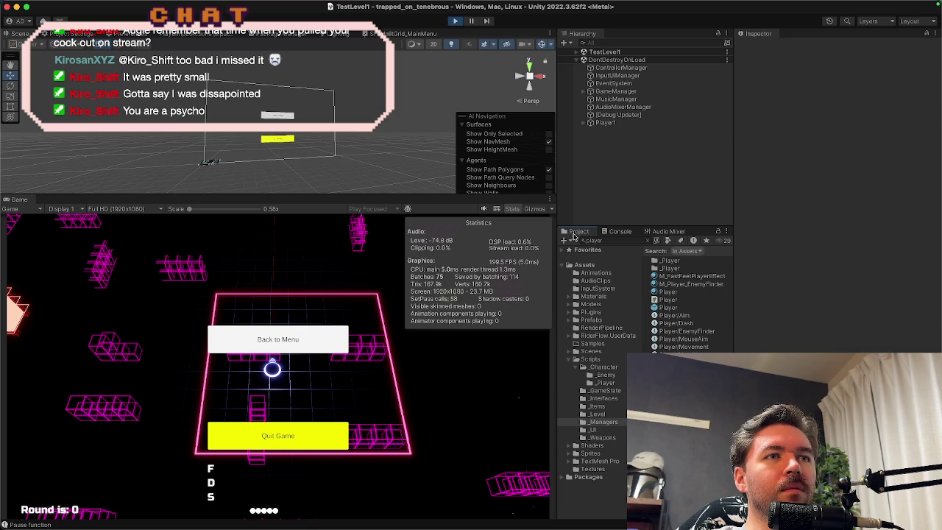
{"action": "key", "text": "Return"}
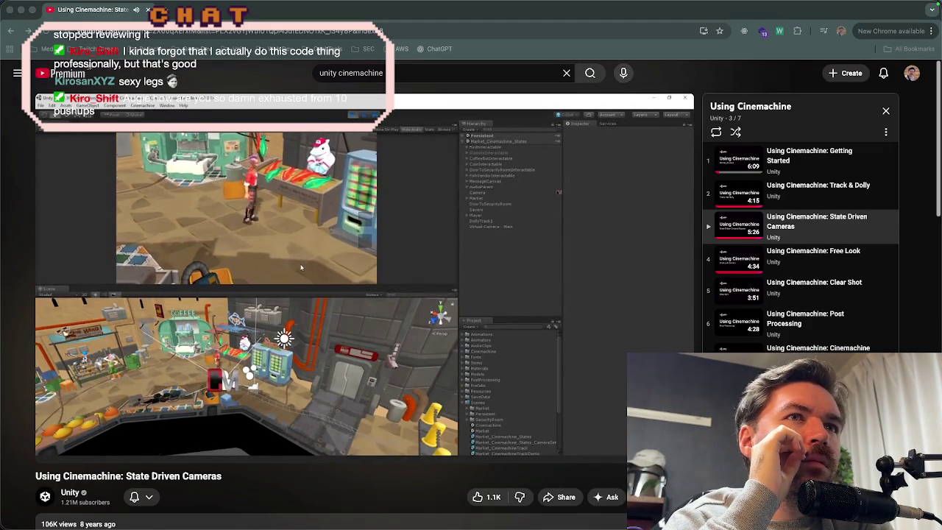
Step: Watch the Cinemachine tutorial fullscreen until it creates a State-Driven Camera holding CM vcam1
{"action": "double_click", "coordinate": [193, 205]}
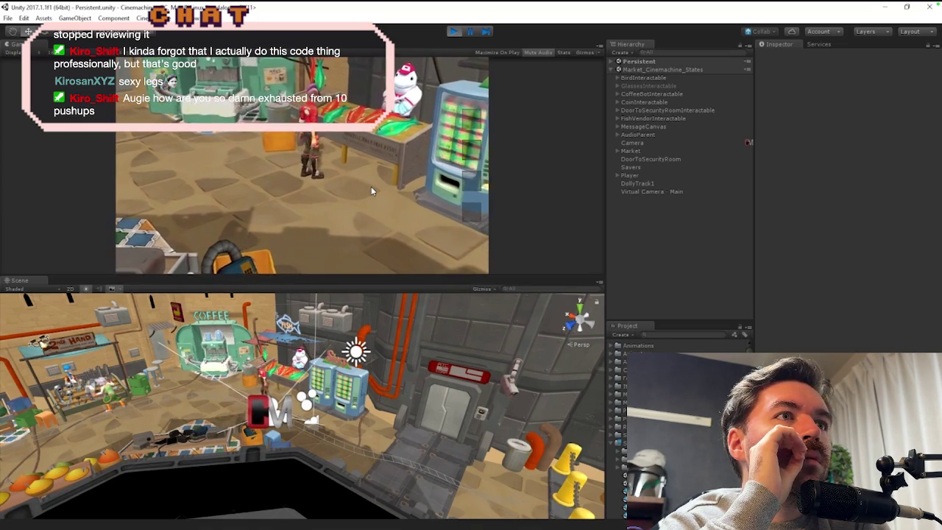
{"action": "left_click", "coordinate": [371, 186]}
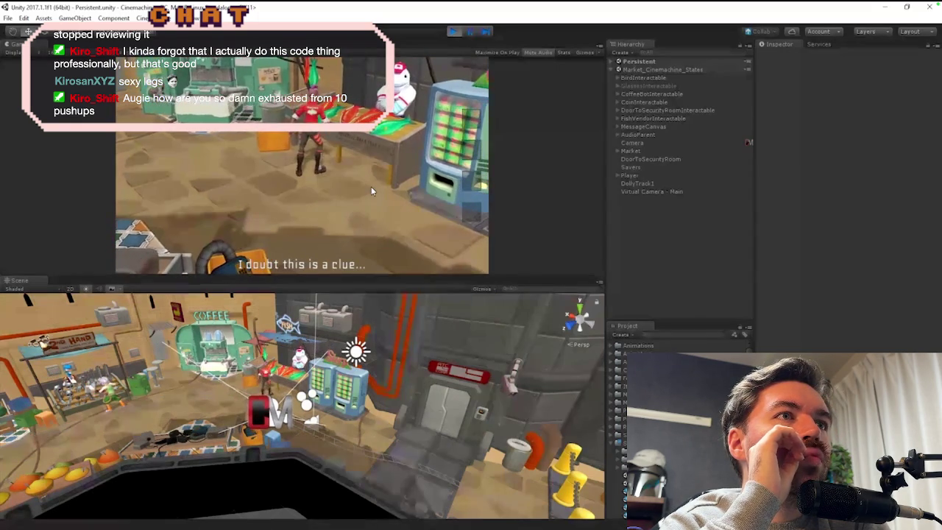
{"action": "left_click", "coordinate": [287, 203]}
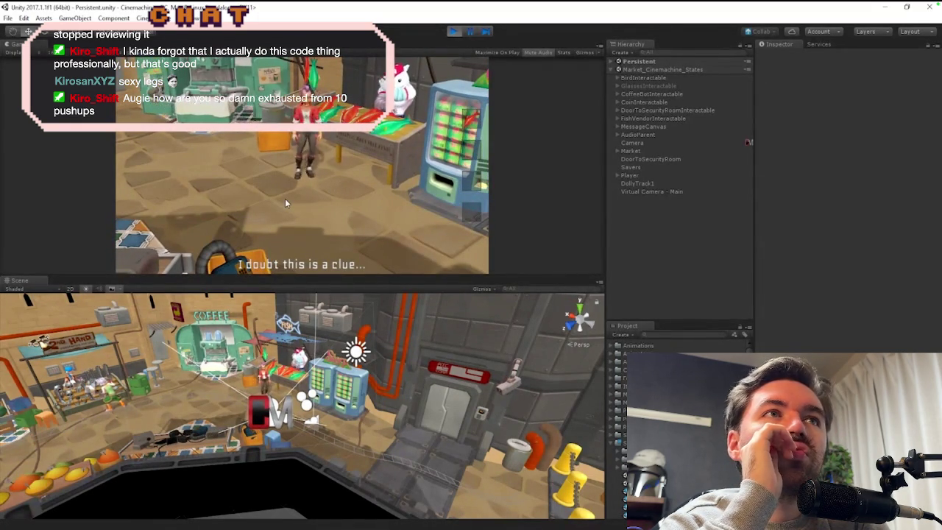
{"action": "left_click", "coordinate": [453, 32]}
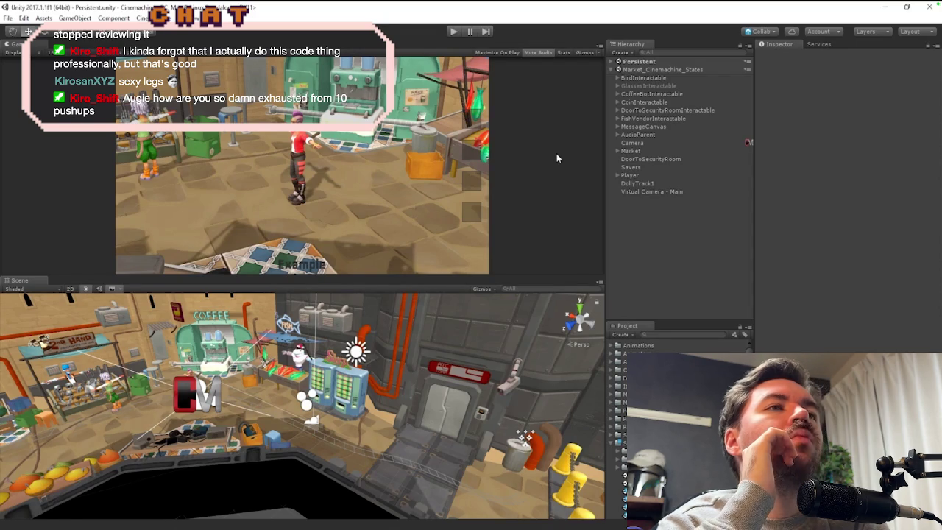
{"action": "left_click", "coordinate": [143, 18]}
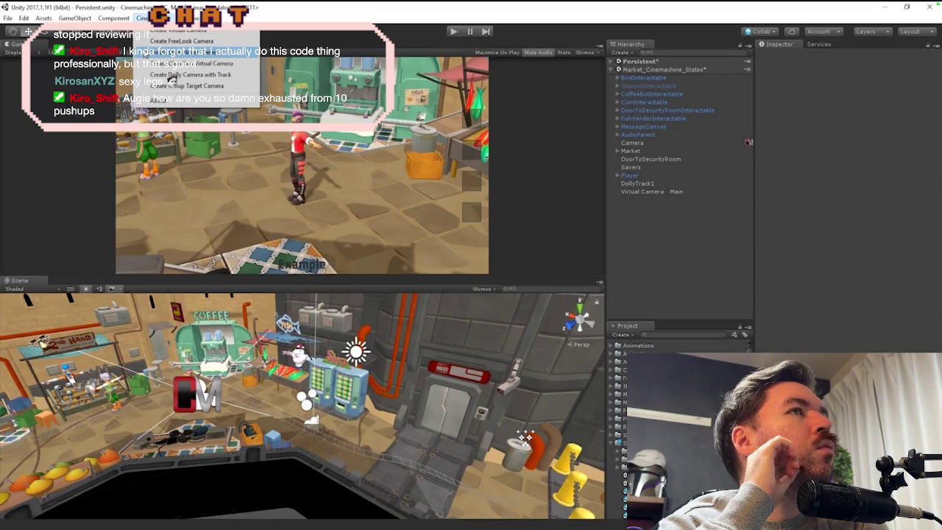
{"action": "left_click", "coordinate": [188, 53]}
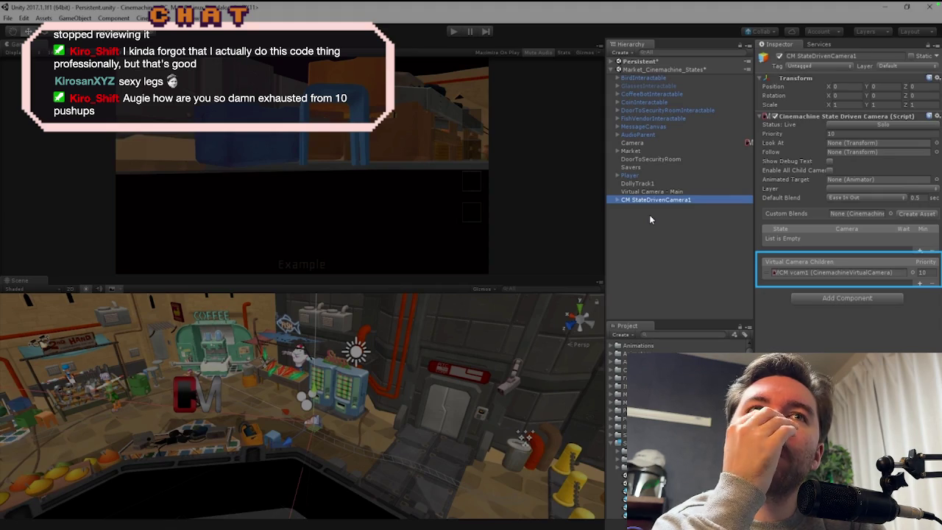
{"action": "left_click", "coordinate": [617, 200]}
Step: Resume the tutorial and pause it at 2:03 in 'Setting Up State Changes'
{"action": "left_click_drag", "start_coordinate": [640, 193], "coordinate": [644, 200]}
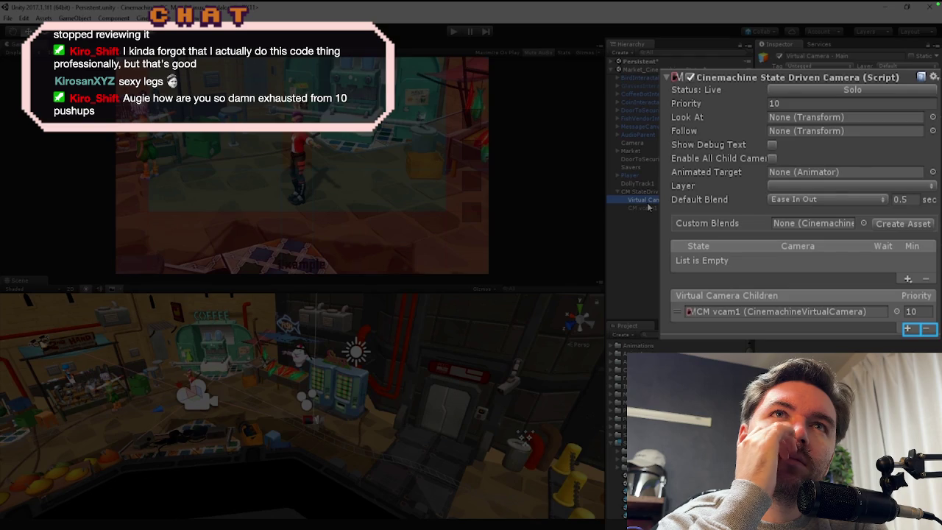
{"action": "left_click", "coordinate": [540, 379]}
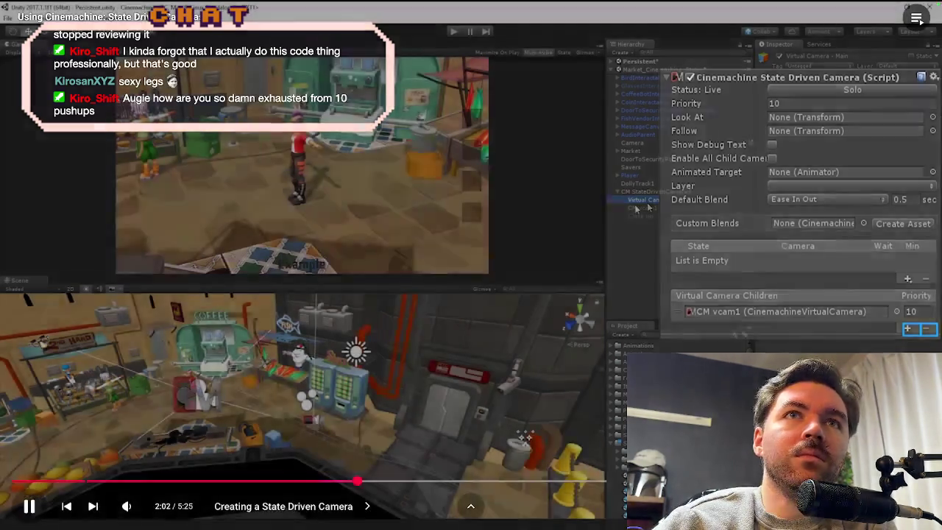
{"action": "left_click", "coordinate": [523, 340]}
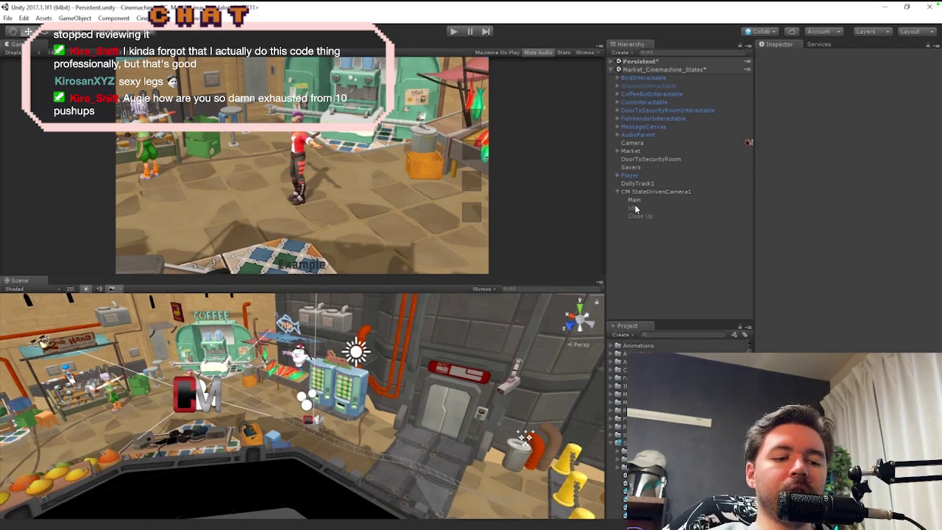
{"action": "mouse_move", "coordinate": [390, 389]}
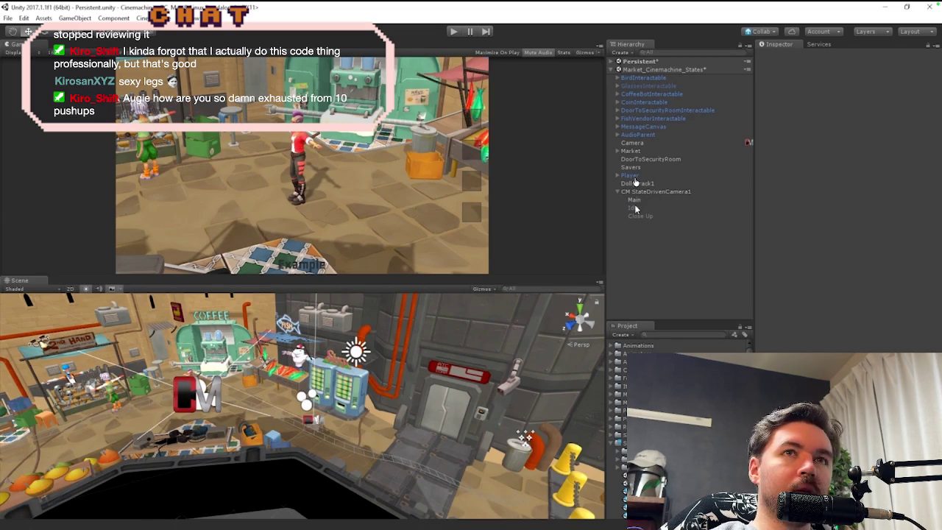
Step: Resume the tutorial and jump back to its Creating a State Driven Camera chapter, around 0:46
{"action": "mouse_move", "coordinate": [657, 179]}
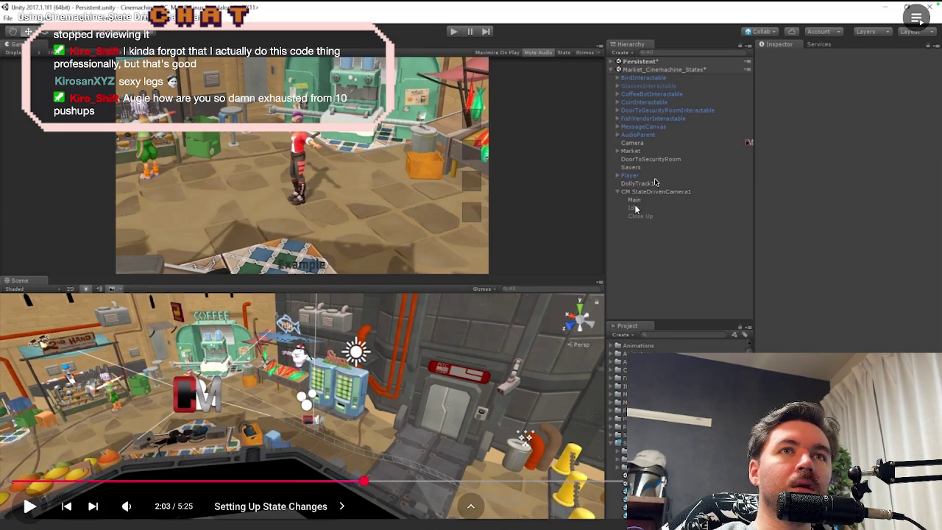
{"action": "left_click", "coordinate": [623, 261]}
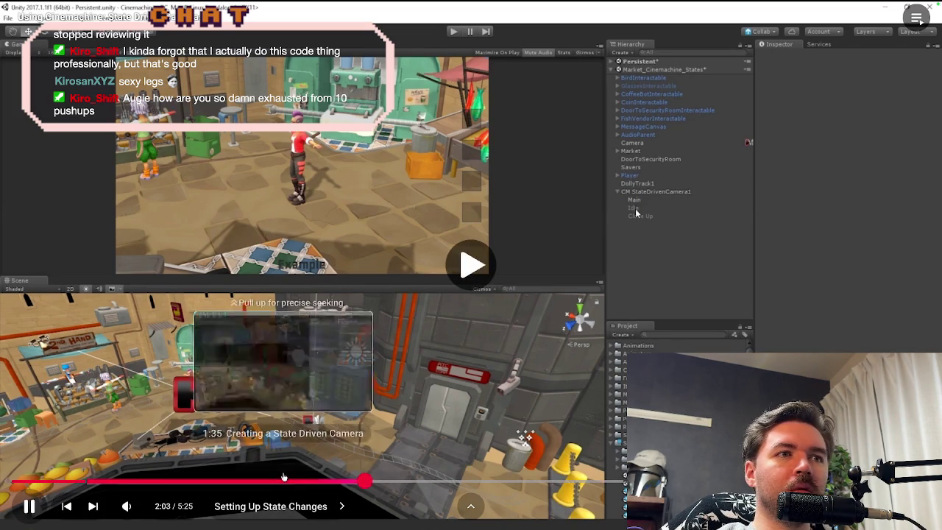
{"action": "left_click", "coordinate": [133, 482]}
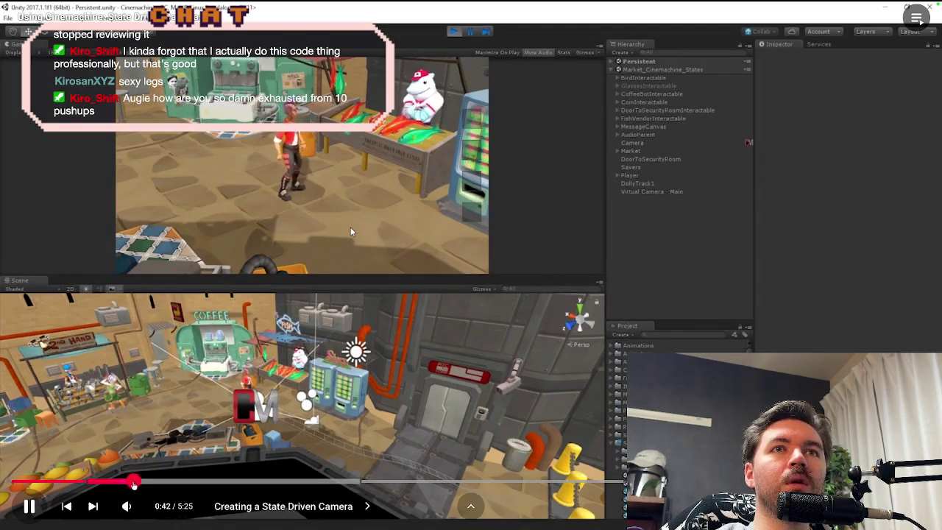
{"action": "left_click_drag", "start_coordinate": [133, 483], "coordinate": [146, 483]}
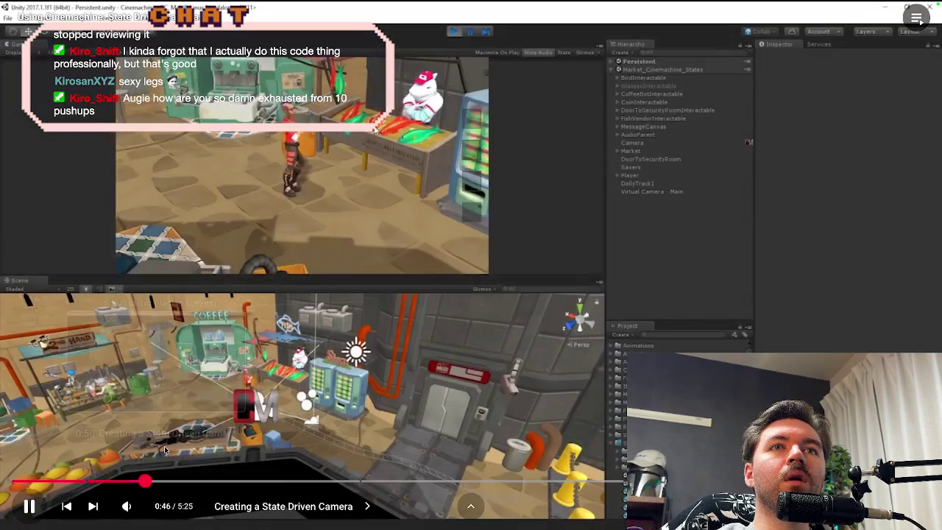
Step: Skip the tutorial ahead to 1:20, pause it there, and return to the Unity editor
{"action": "key", "text": "Right"}
{"action": "key", "text": "Right"}
{"action": "key", "text": "Right"}
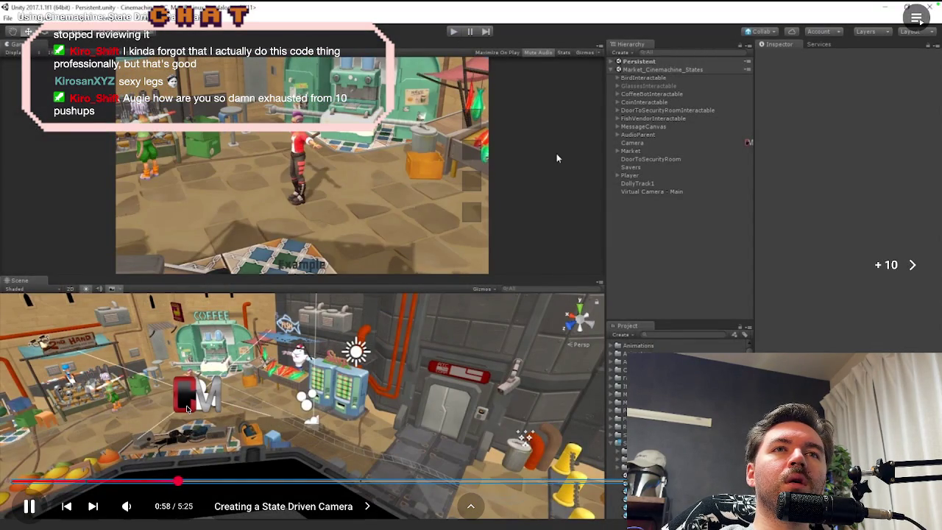
{"action": "key", "text": "Right"}
{"action": "key", "text": "Right"}
{"action": "key", "text": "Right"}
{"action": "key", "text": "Left"}
{"action": "key", "text": "Left"}
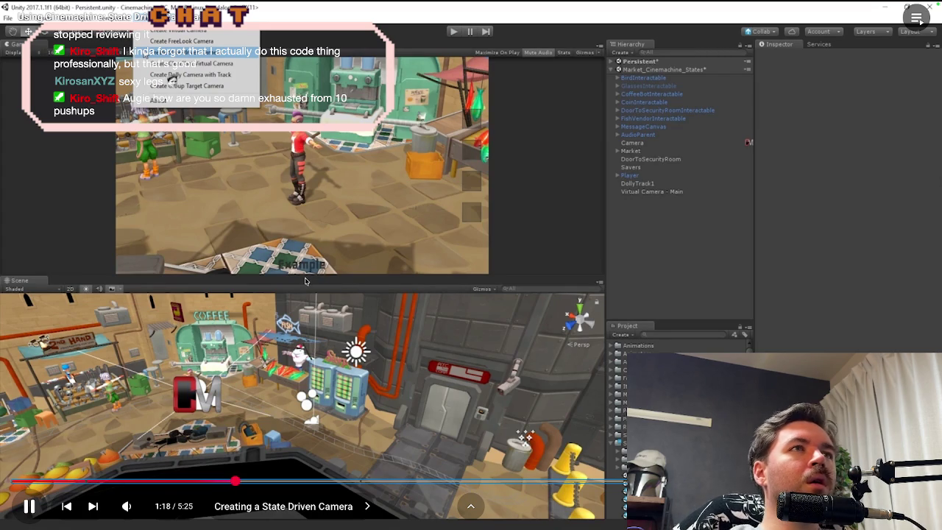
{"action": "key", "text": "space"}
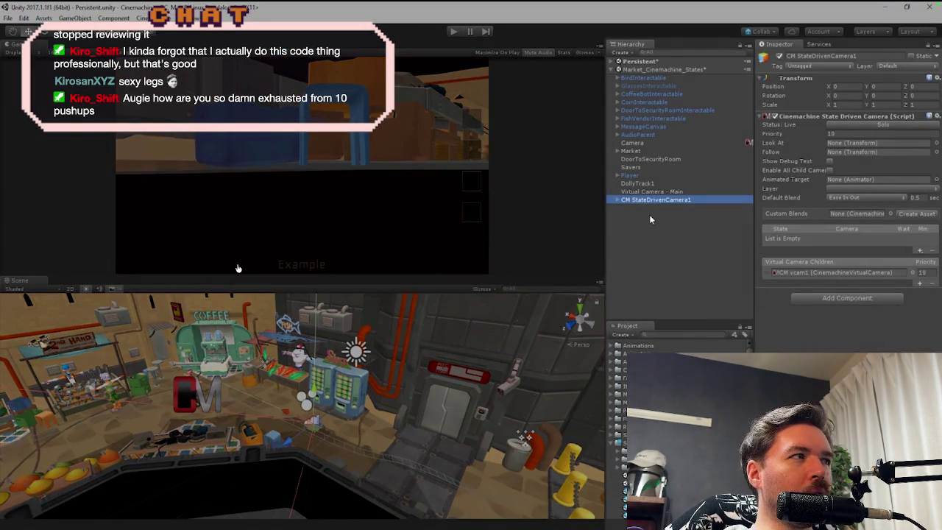
{"action": "key", "text": "ctrl+Left"}
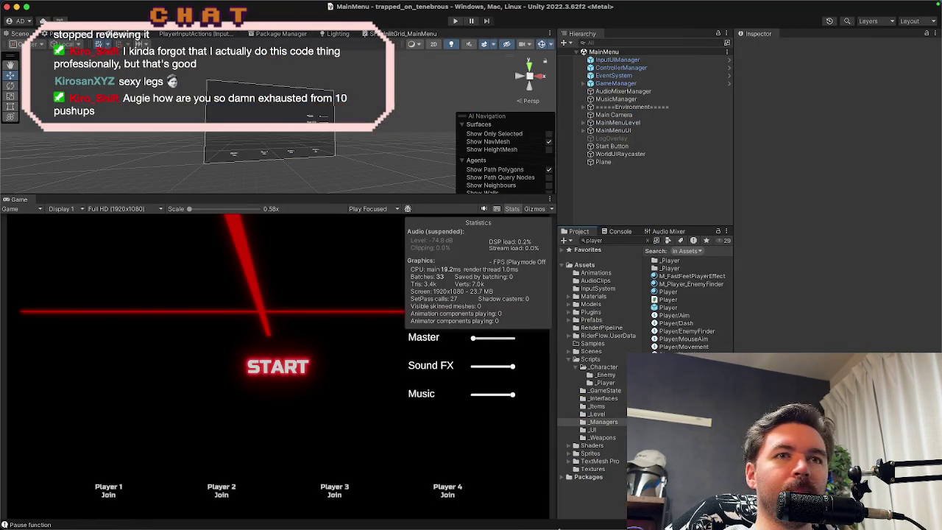
{"action": "mouse_move", "coordinate": [505, 526]}
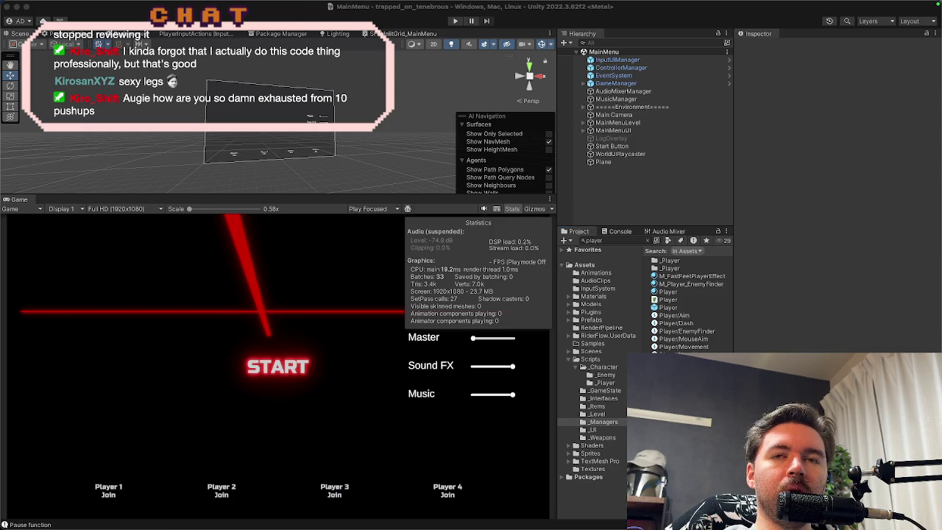
{"action": "mouse_move", "coordinate": [416, 526]}
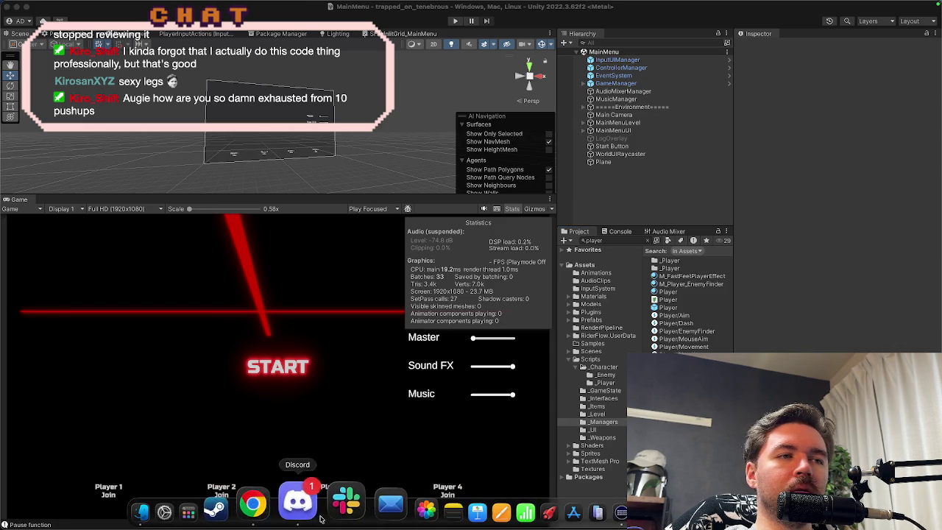
{"action": "left_click", "coordinate": [288, 506]}
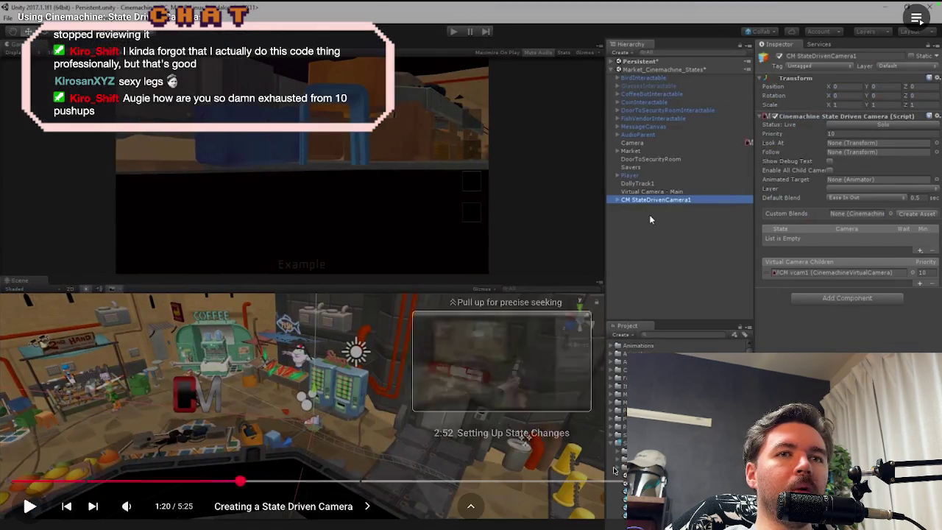
{"action": "key", "text": "Escape"}
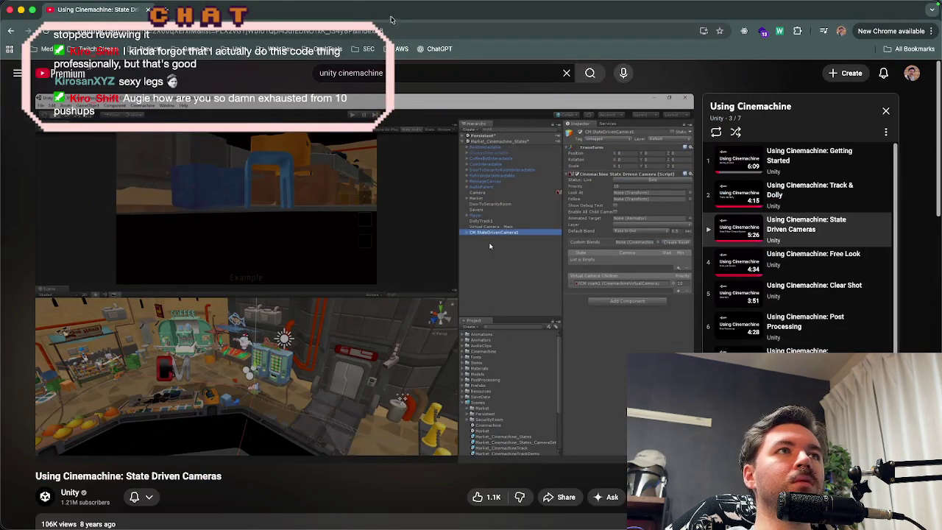
{"action": "key", "text": "ctrl+Right"}
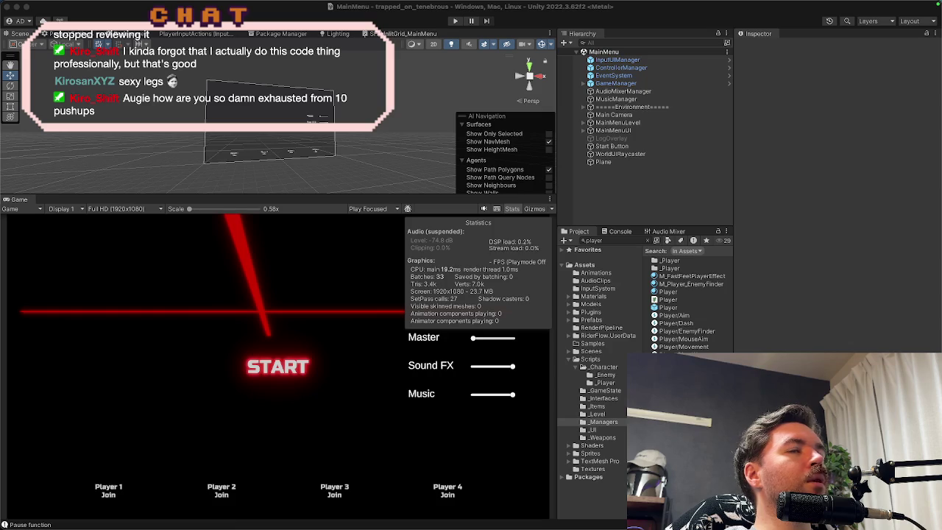
{"action": "mouse_move", "coordinate": [291, 6]}
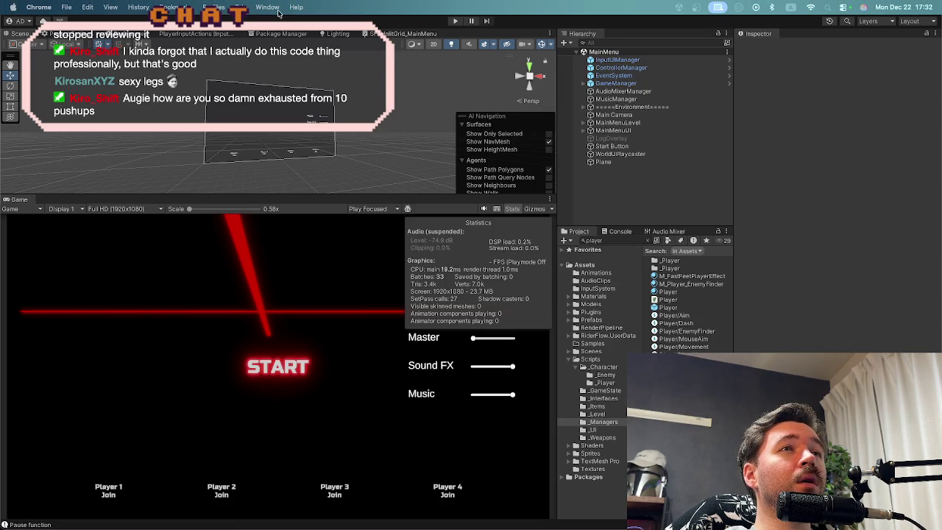
{"action": "left_click", "coordinate": [296, 7]}
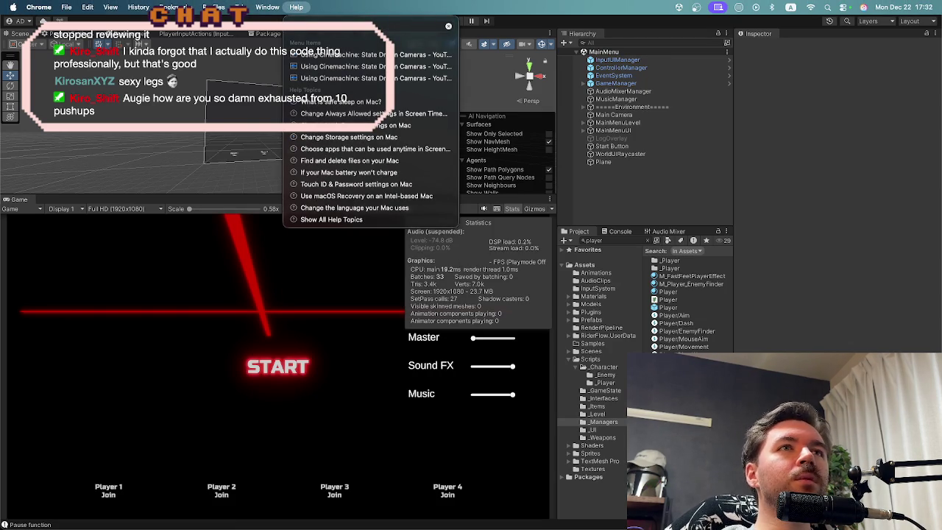
{"action": "mouse_move", "coordinate": [368, 78]}
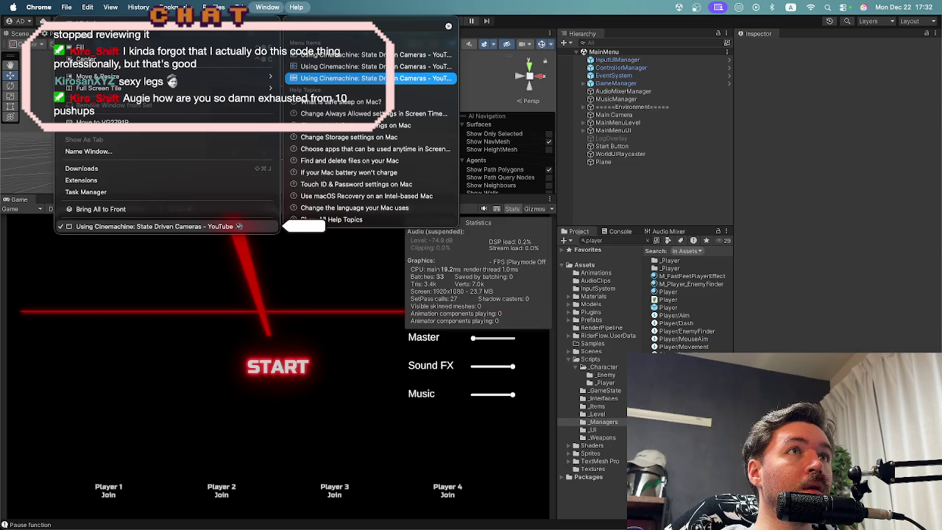
{"action": "left_click", "coordinate": [340, 306]}
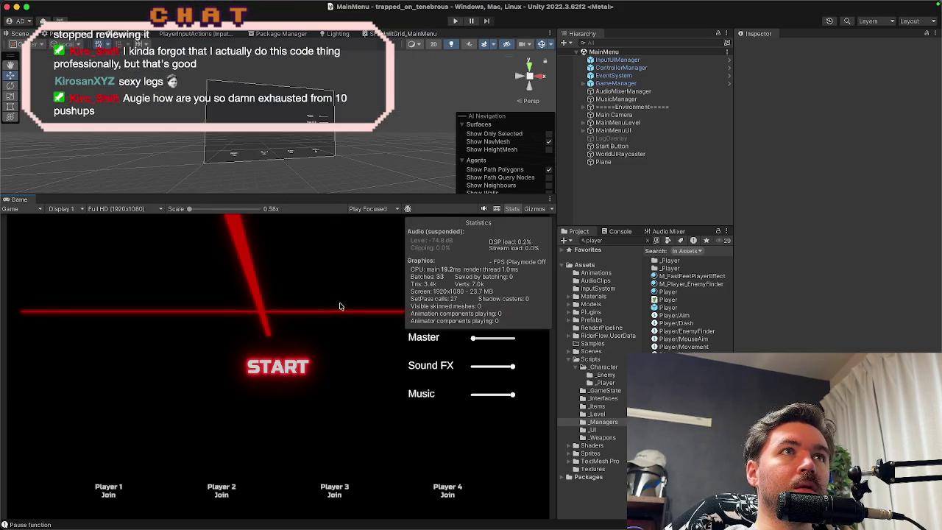
{"action": "mouse_move", "coordinate": [312, 3]}
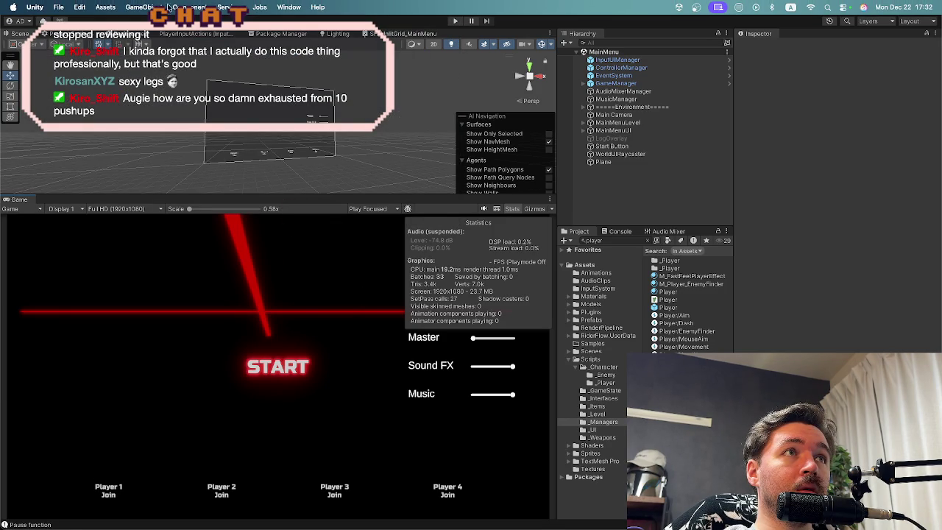
Step: Add a Cinemachine State-Driven Camera through the Help search, keeping its default name
{"action": "left_click", "coordinate": [317, 7]}
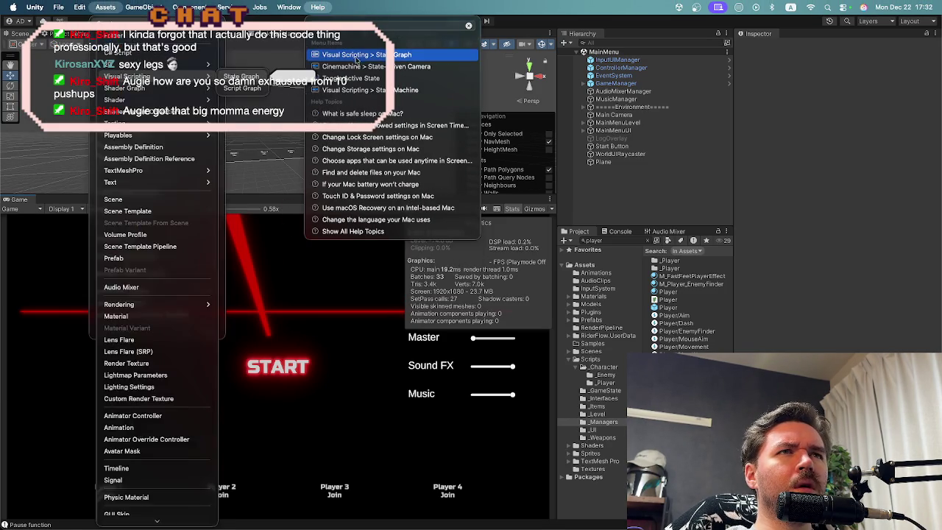
{"action": "left_click", "coordinate": [361, 66]}
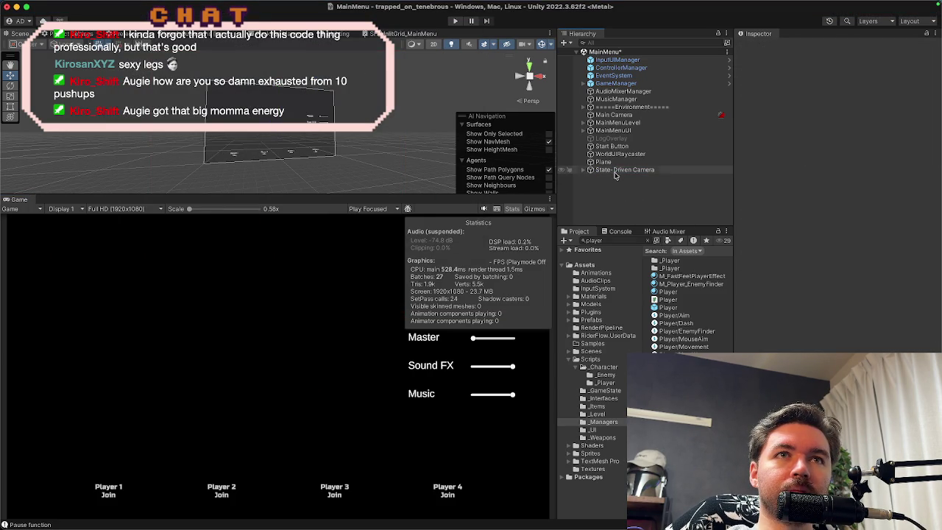
{"action": "key", "text": "Return"}
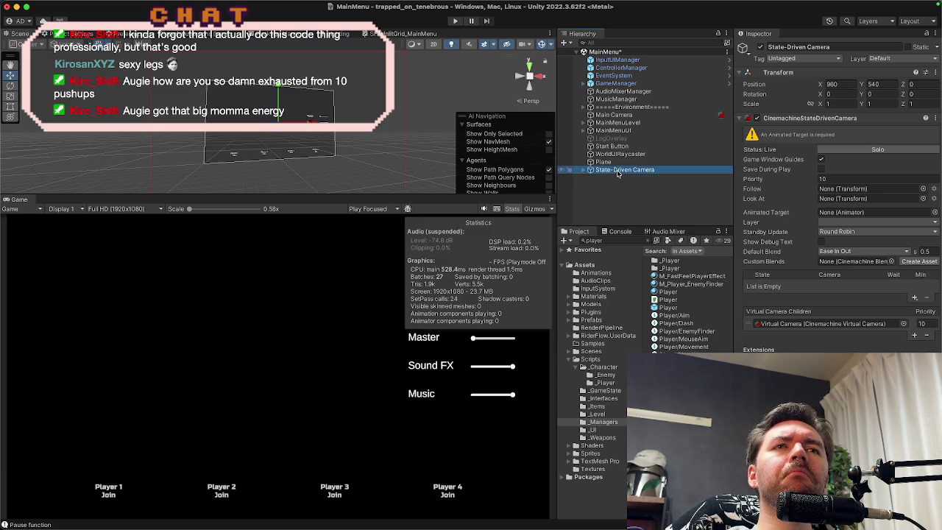
{"action": "key", "text": "Up"}
{"action": "left_click", "coordinate": [616, 172]}
{"action": "left_click", "coordinate": [662, 308]}
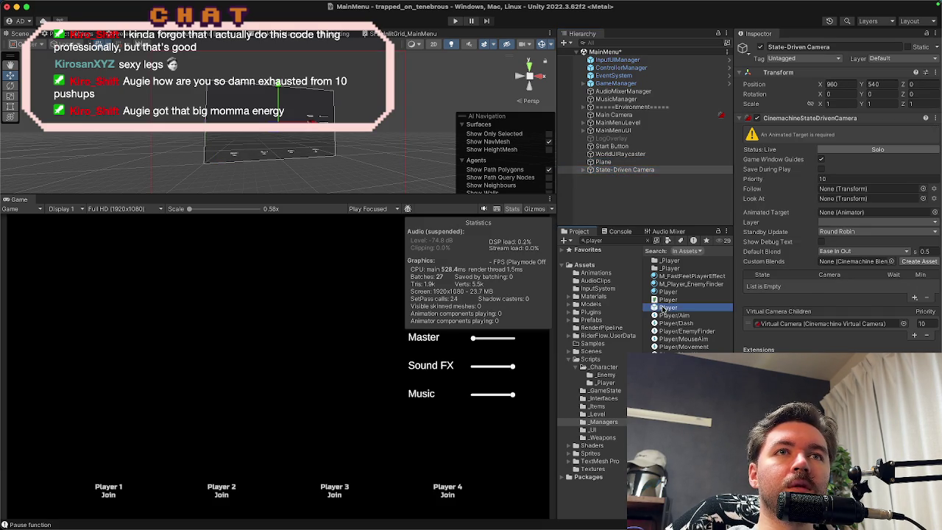
{"action": "double_click", "coordinate": [662, 308]}
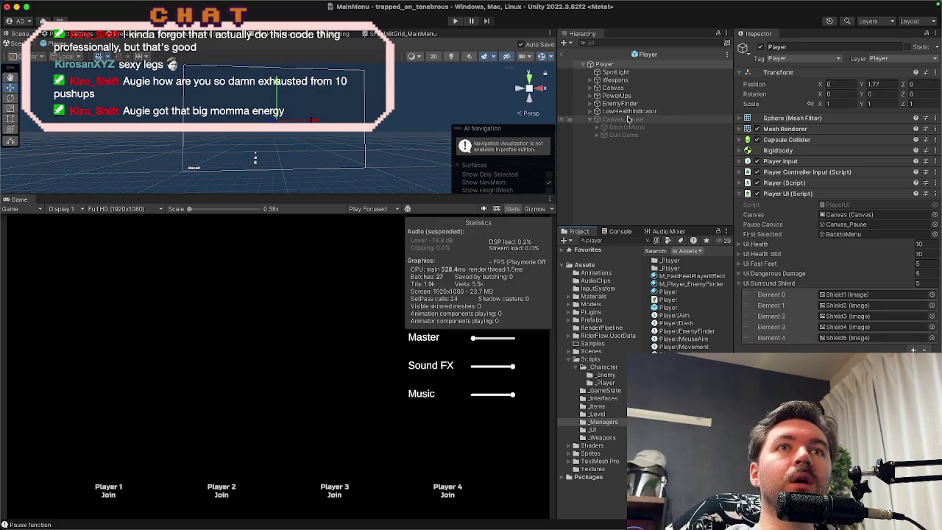
{"action": "right_click", "coordinate": [629, 151]}
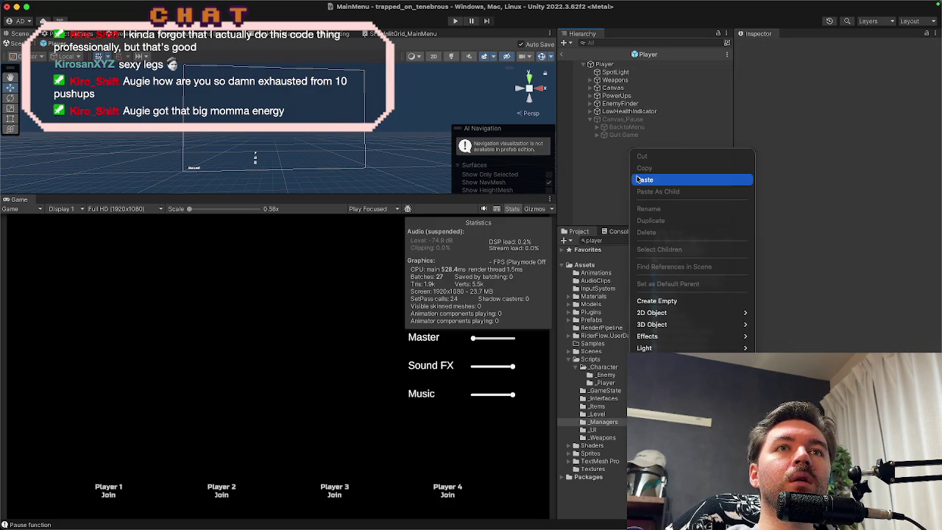
{"action": "left_click", "coordinate": [639, 180]}
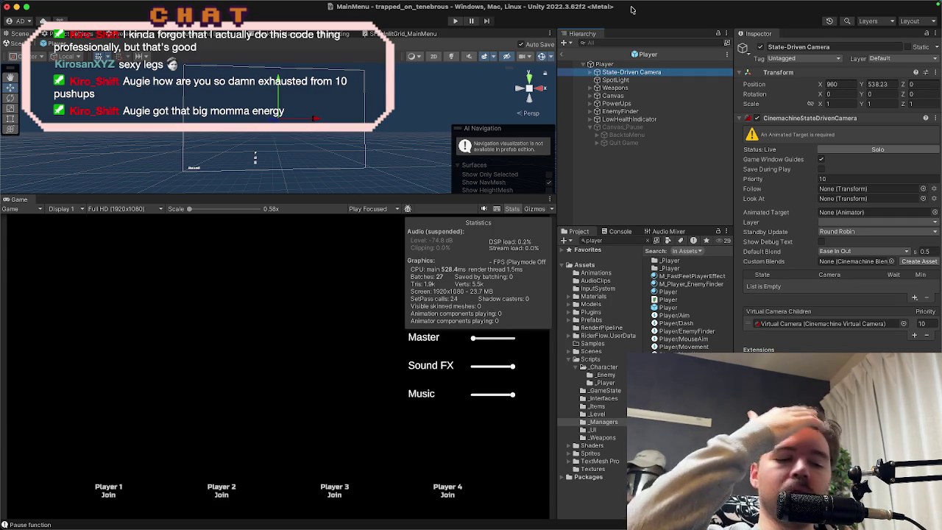
{"action": "key", "text": "Delete"}
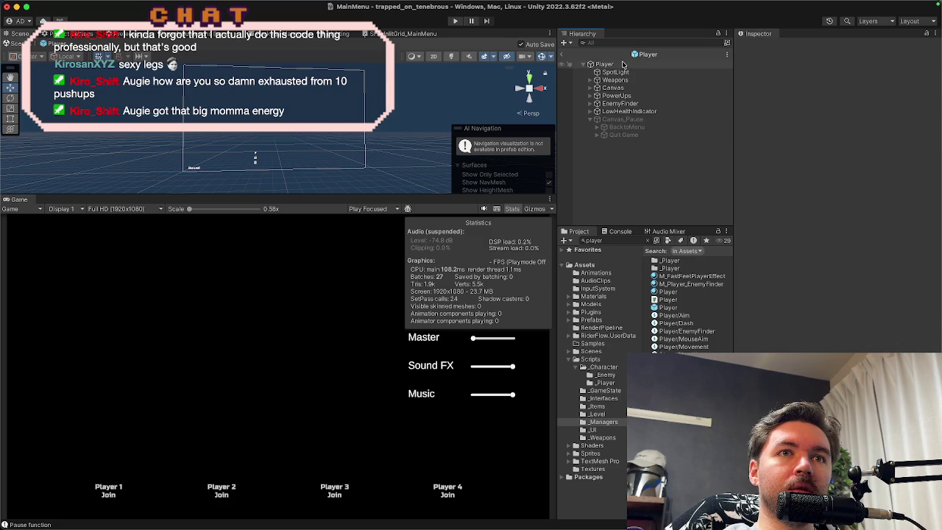
{"action": "left_click", "coordinate": [562, 54]}
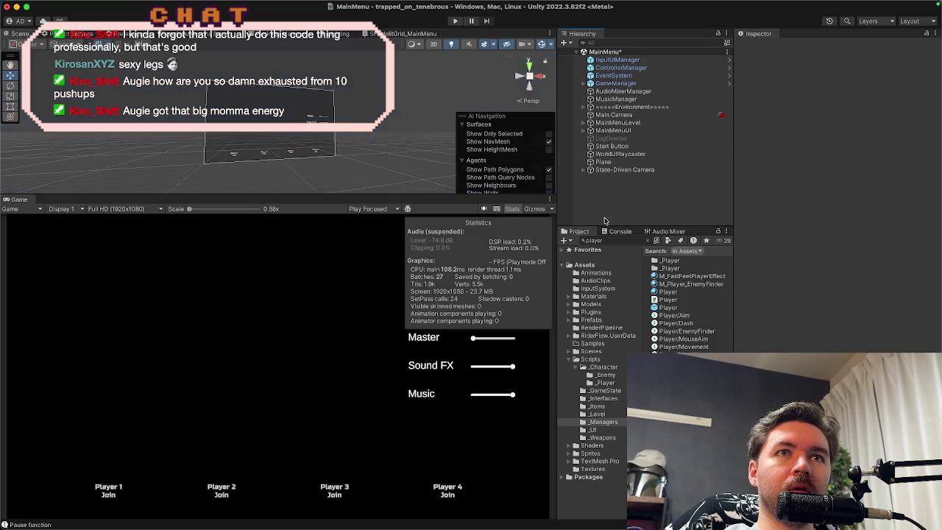
Step: Search the Project for 'camera' and open the Virtual Camera prefab
{"action": "double_click", "coordinate": [606, 241]}
{"action": "type", "text": "camera"}
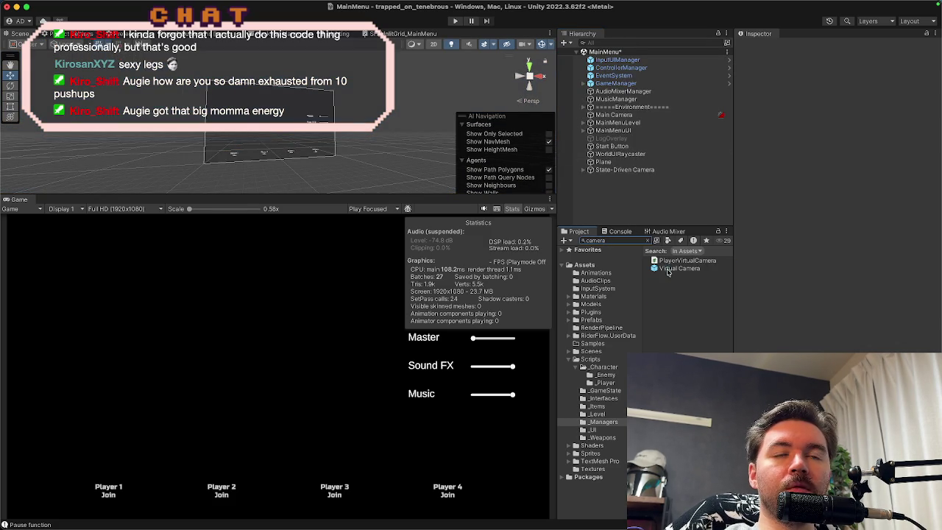
{"action": "double_click", "coordinate": [670, 269]}
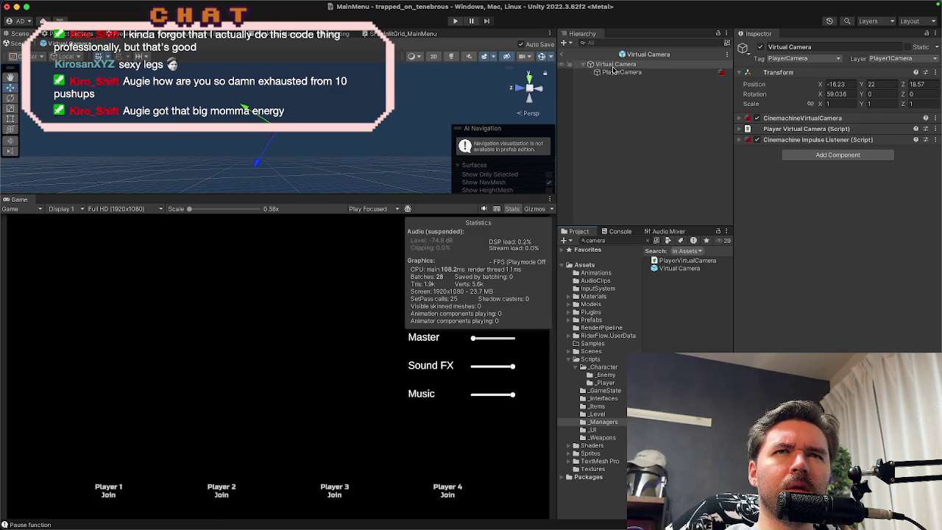
Step: Inspect the prefab's PlayerCamera camera settings, then switch to the tutorial in Chrome
{"action": "left_click", "coordinate": [625, 66]}
{"action": "left_click", "coordinate": [624, 73]}
{"action": "key", "text": "Up"}
{"action": "left_click", "coordinate": [623, 72]}
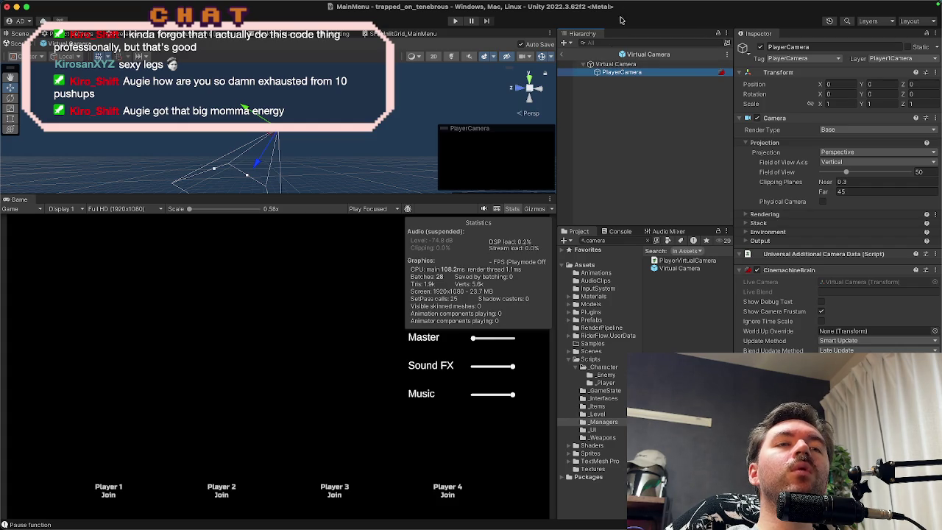
{"action": "mouse_move", "coordinate": [488, 515]}
{"action": "left_click", "coordinate": [286, 515]}
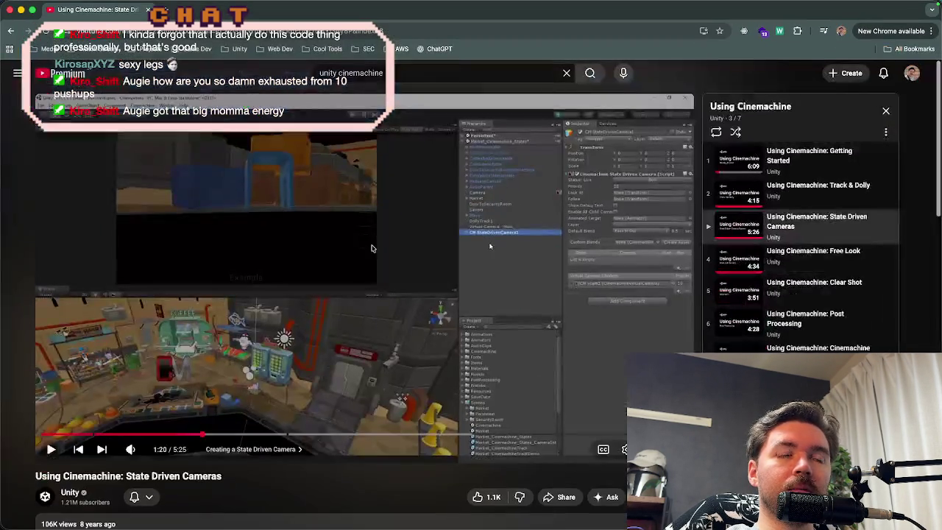
Step: Play the State Driven Cameras video and seek forward to about 1:35
{"action": "left_click", "coordinate": [372, 248]}
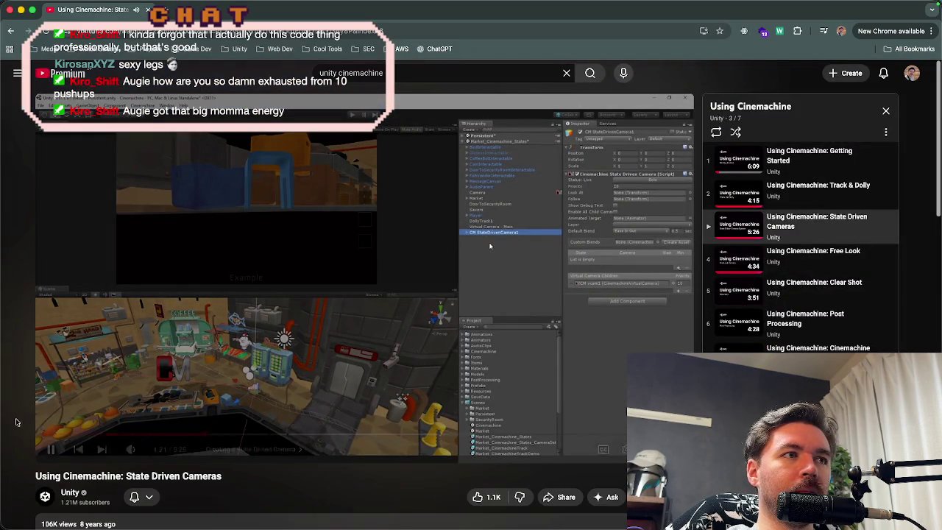
{"action": "key", "text": "Right"}
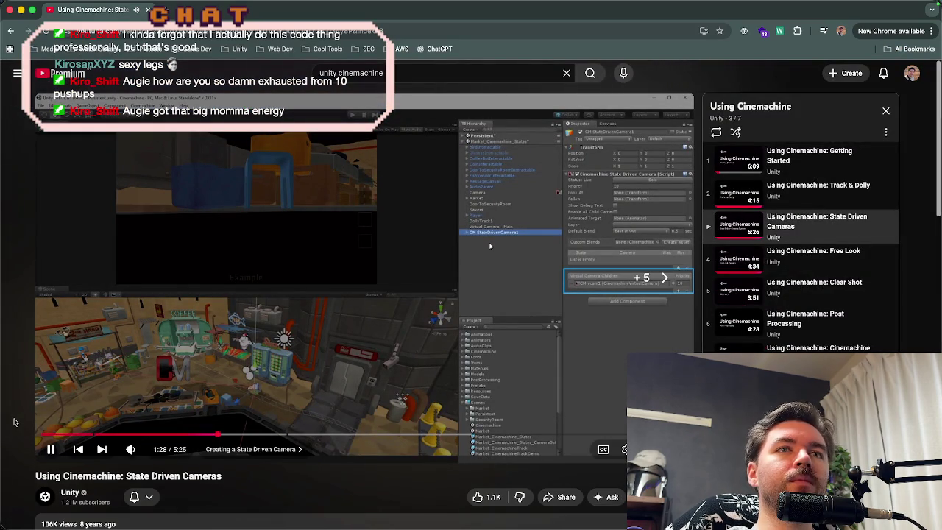
{"action": "key", "text": "Right"}
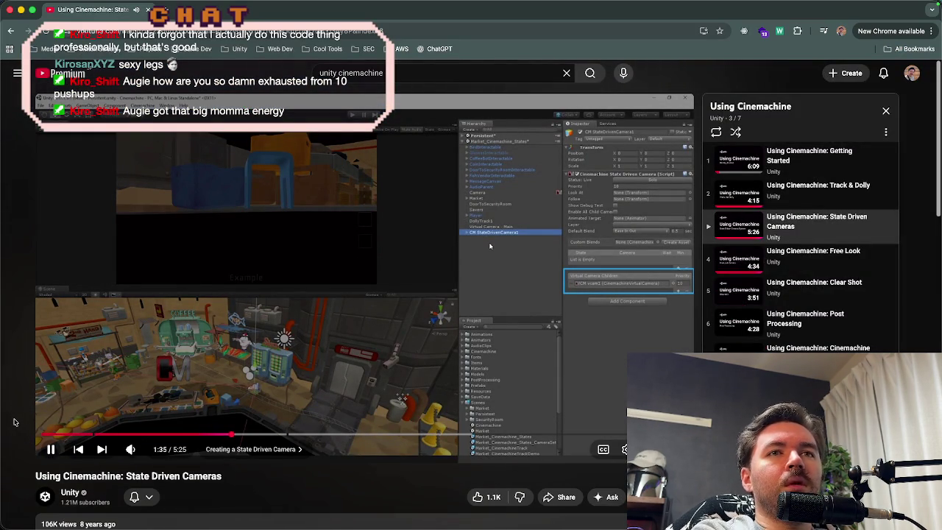
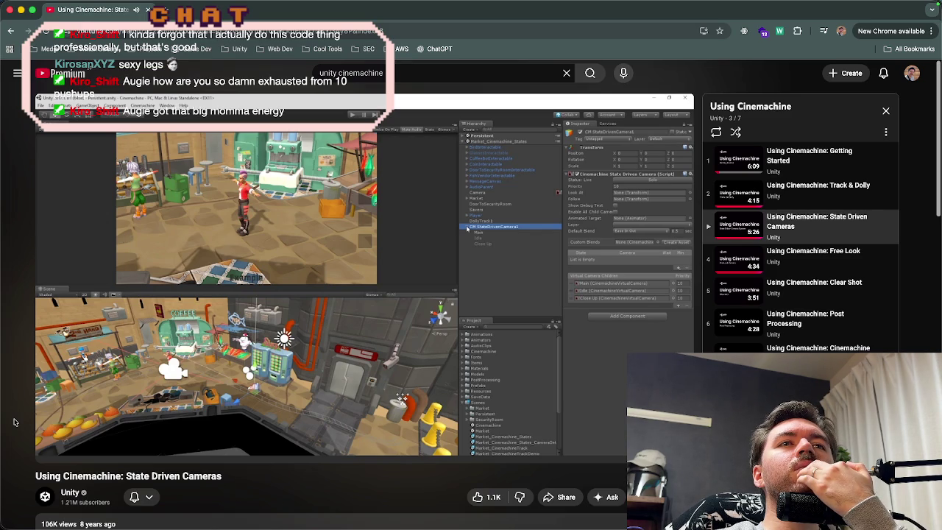
Step: Skip the State Driven Cameras tutorial ahead to Setting Up State Changes, then return to Unity
{"action": "key", "text": "l"}
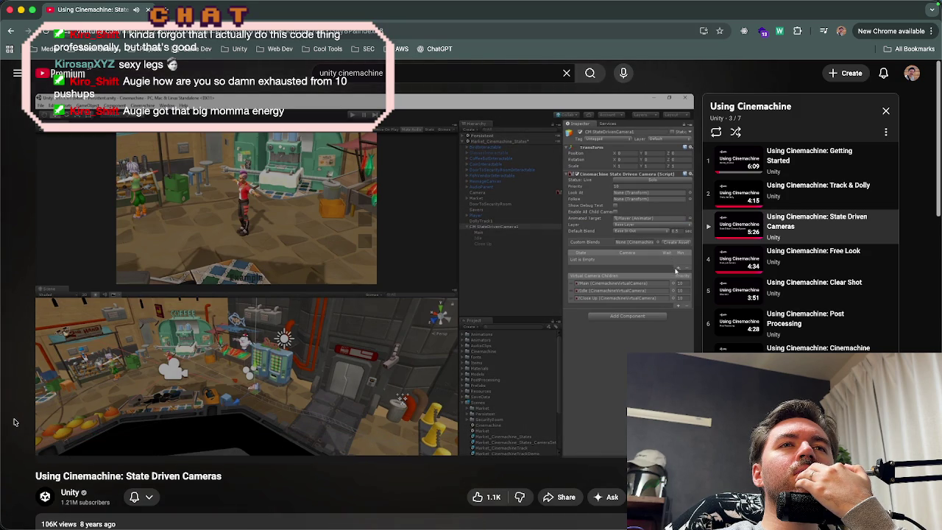
{"action": "key", "text": "Right"}
{"action": "key", "text": "Right"}
{"action": "key", "text": "Right"}
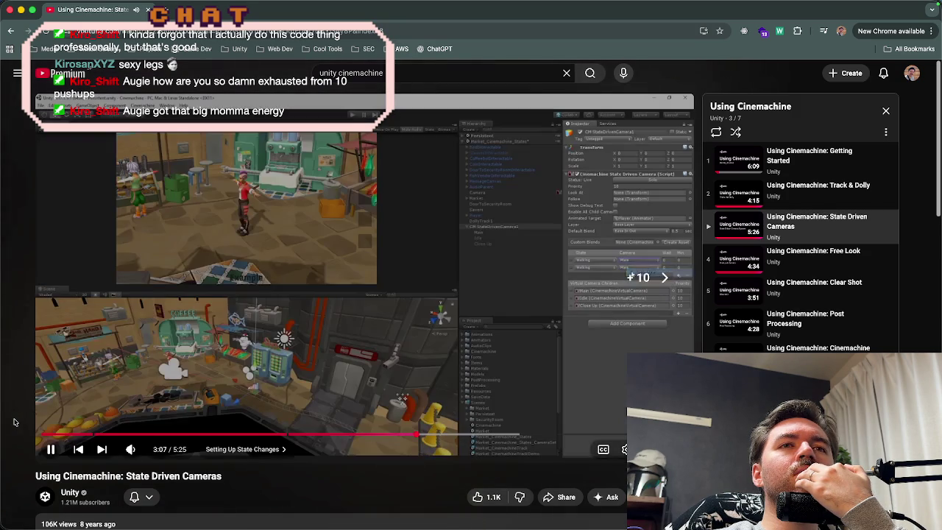
{"action": "key", "text": "Right"}
{"action": "key", "text": "Right"}
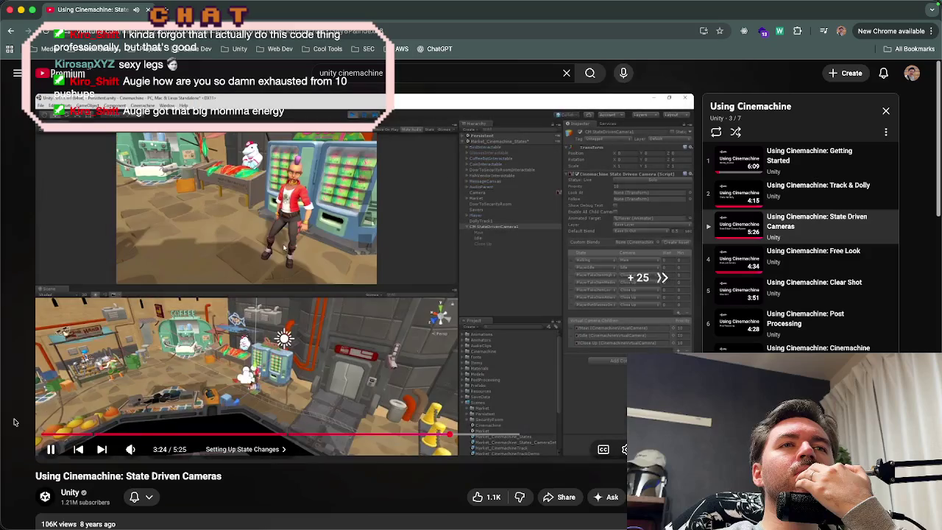
{"action": "key", "text": "Right"}
{"action": "key", "text": "Right"}
{"action": "key", "text": "Right"}
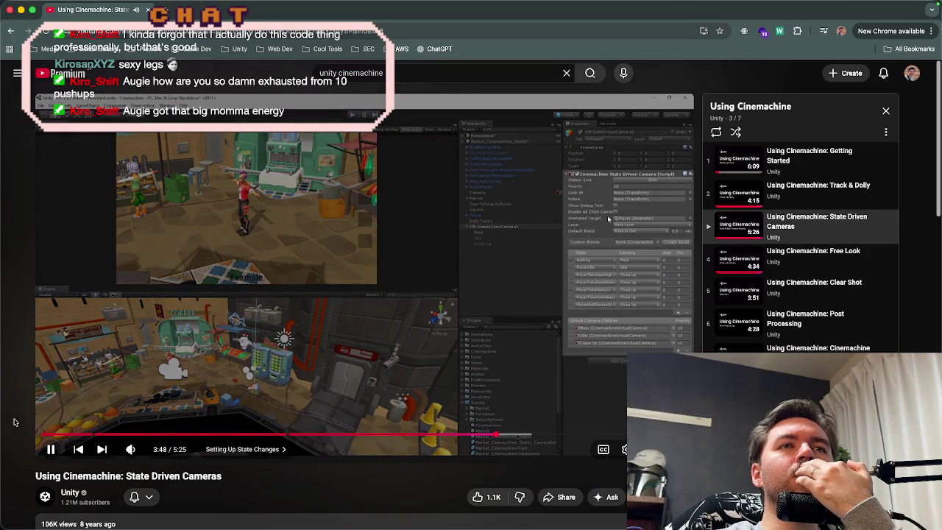
{"action": "key", "text": "super+Tab"}
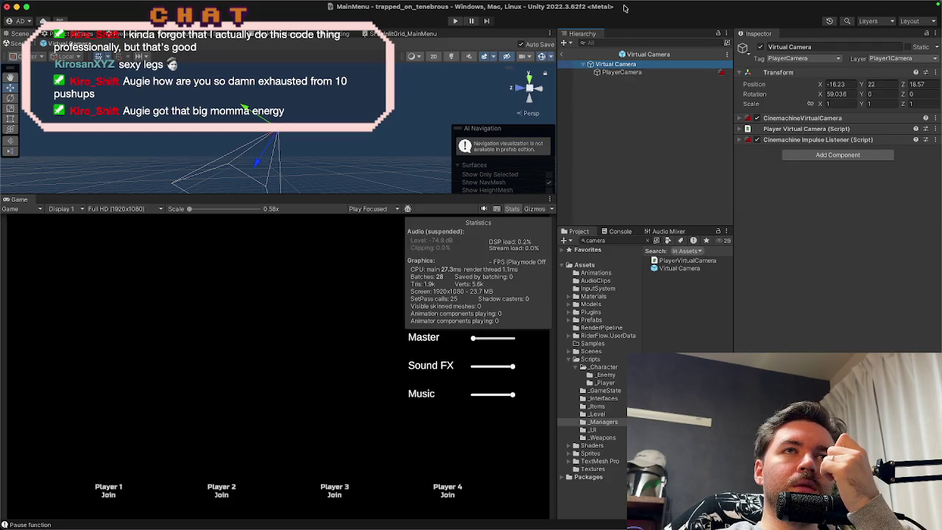
Step: Click through PlayerCamera and the Virtual Camera root in the Hierarchy, checking its create options
{"action": "left_click", "coordinate": [618, 72]}
{"action": "left_click", "coordinate": [606, 64]}
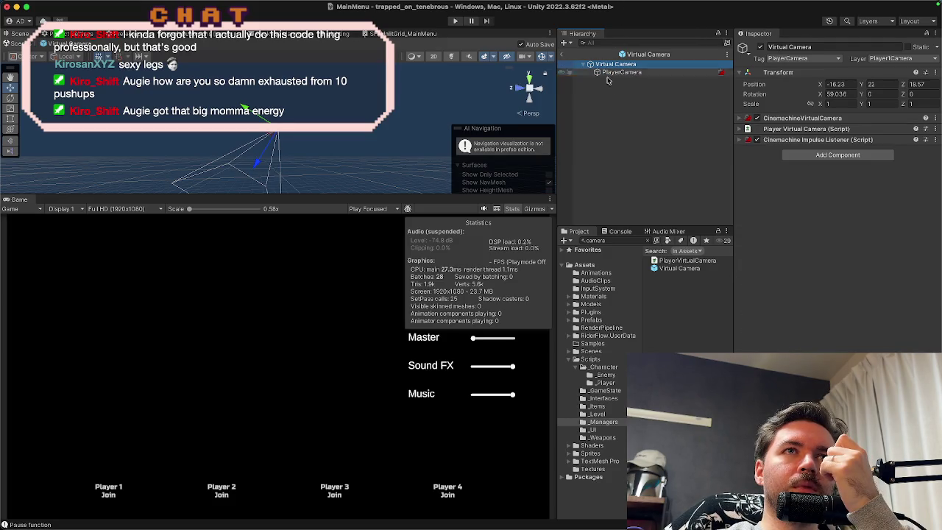
{"action": "left_click", "coordinate": [607, 92]}
{"action": "left_click", "coordinate": [614, 65]}
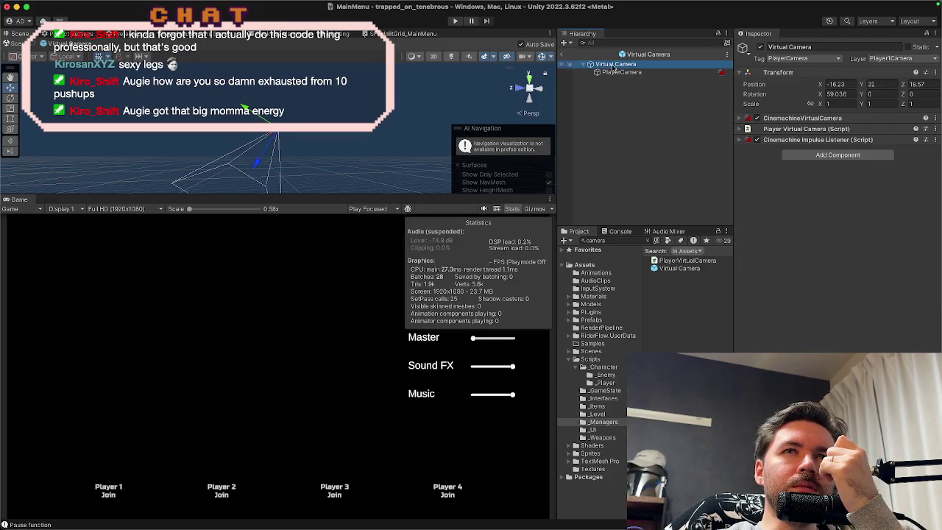
{"action": "left_click", "coordinate": [609, 96]}
{"action": "right_click", "coordinate": [610, 97]}
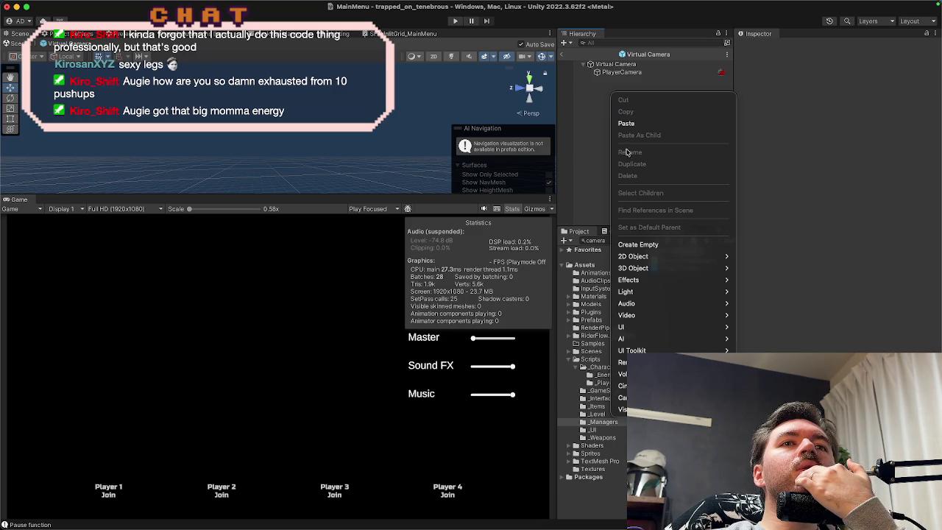
{"action": "left_click", "coordinate": [608, 202]}
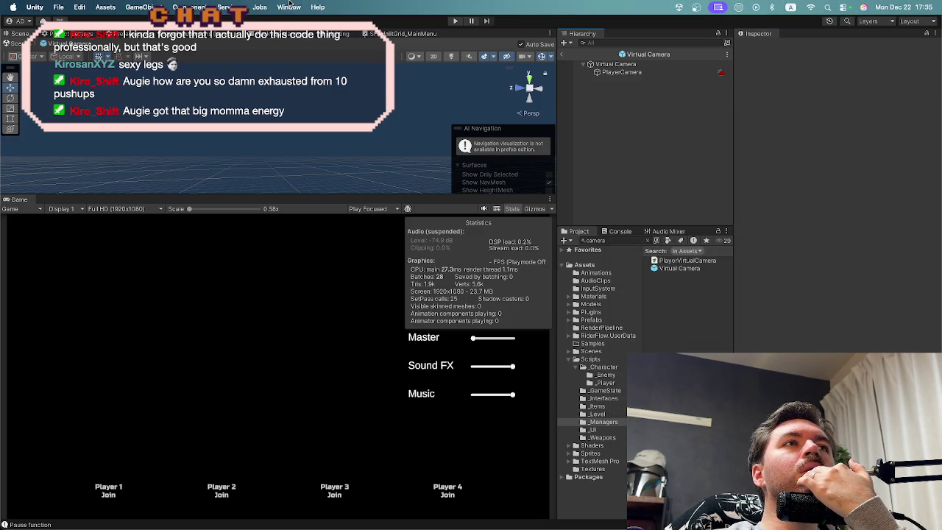
Step: Create a State-Driven Camera through Help search for GameObject > Cinemachine > State-Driven Camera
{"action": "left_click", "coordinate": [316, 7]}
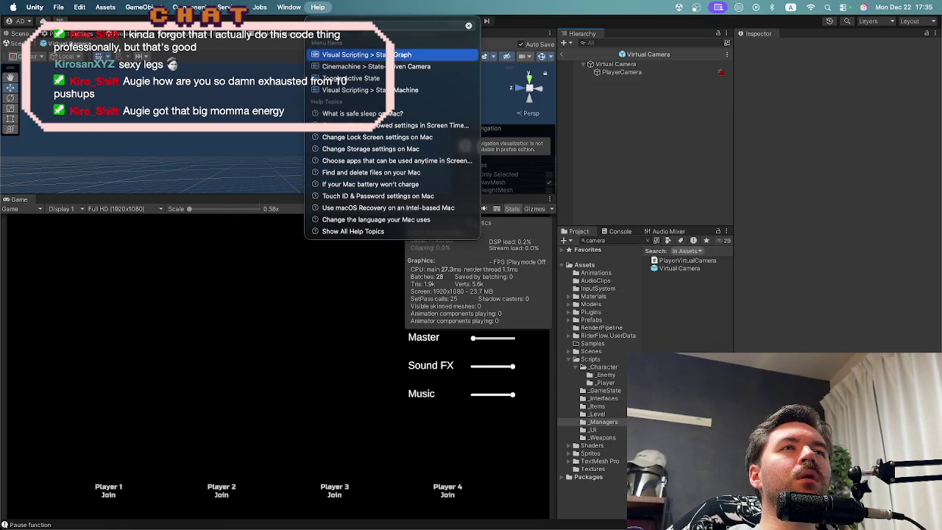
{"action": "mouse_move", "coordinate": [368, 66]}
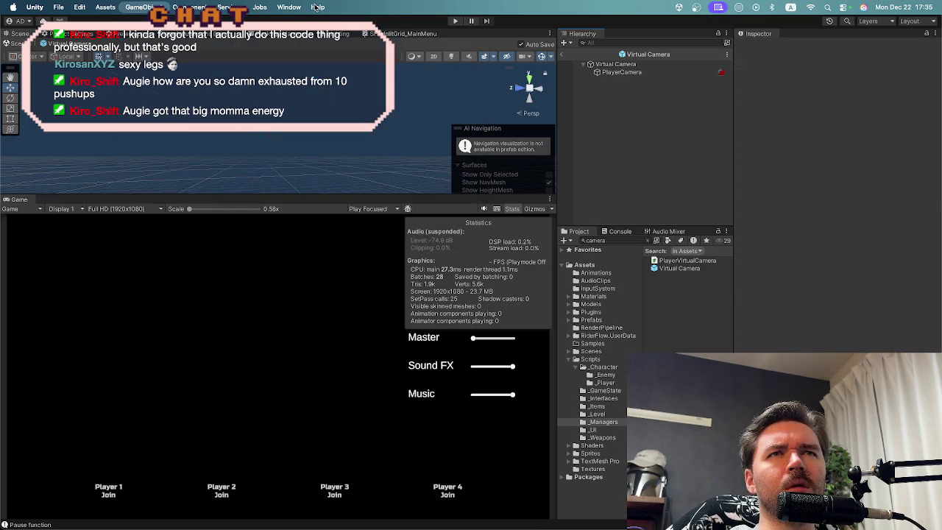
{"action": "key", "text": "Return"}
{"action": "left_click", "coordinate": [607, 99]}
{"action": "left_click", "coordinate": [608, 82]}
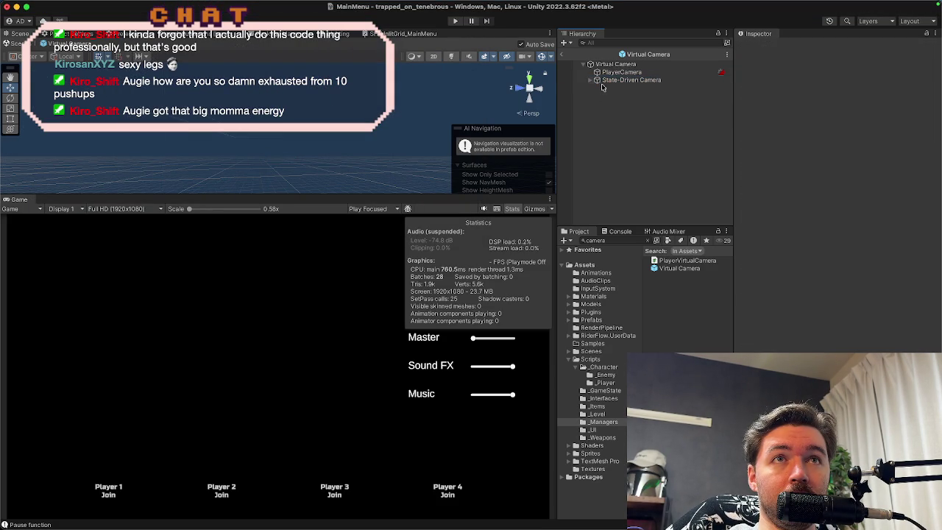
{"action": "left_click", "coordinate": [601, 66]}
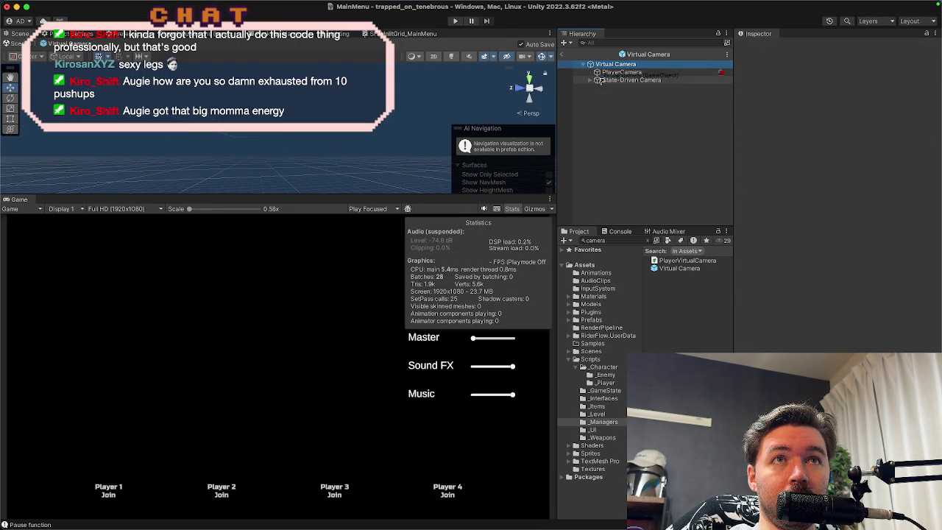
{"action": "left_click", "coordinate": [605, 80]}
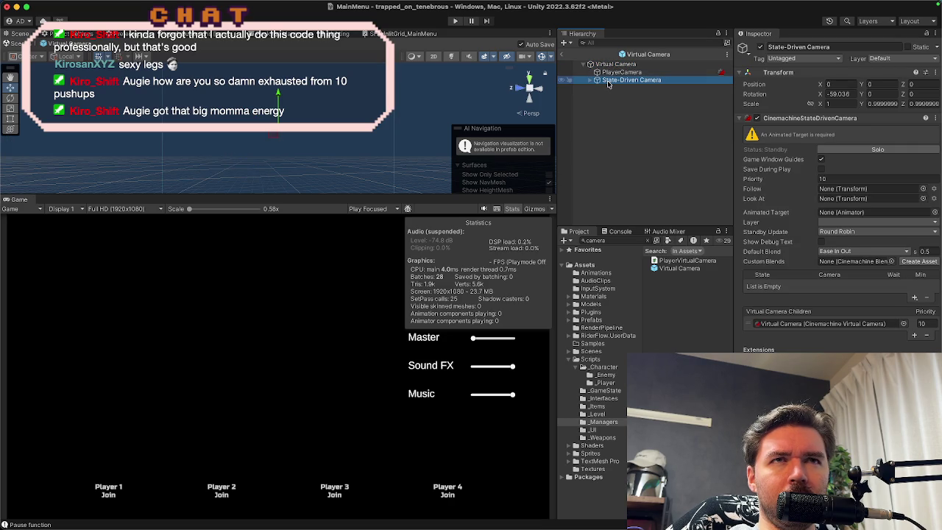
Step: Check PlayerCamera's components, then expand the Virtual Camera's Player Virtual Camera script settings
{"action": "left_click", "coordinate": [612, 73]}
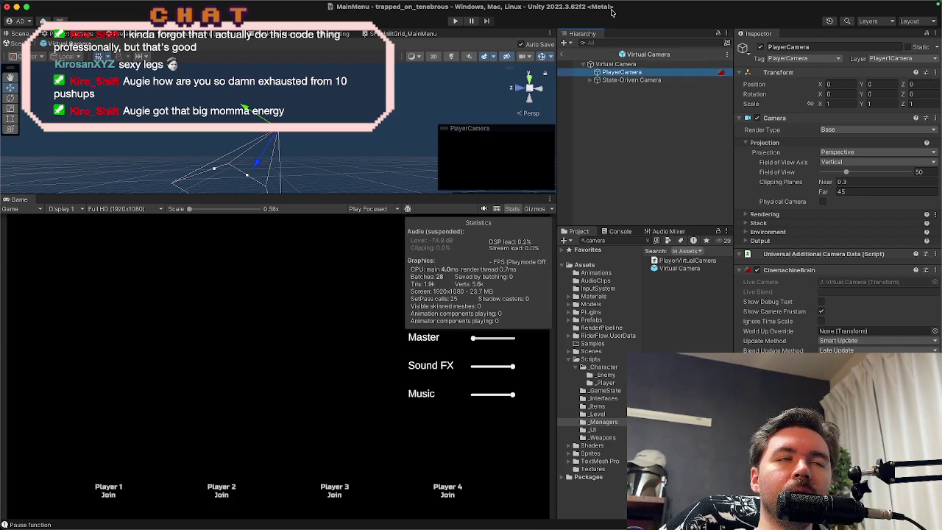
{"action": "mouse_move", "coordinate": [445, 526]}
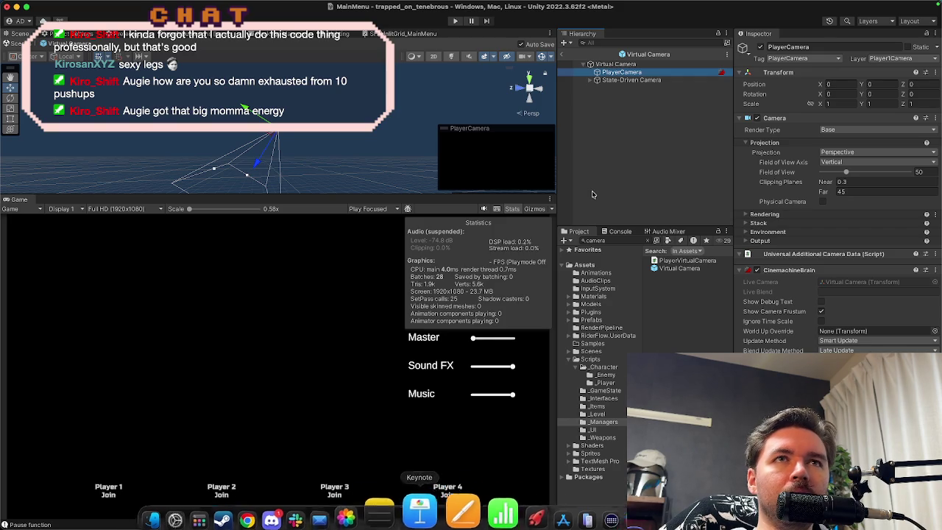
{"action": "left_click", "coordinate": [612, 65]}
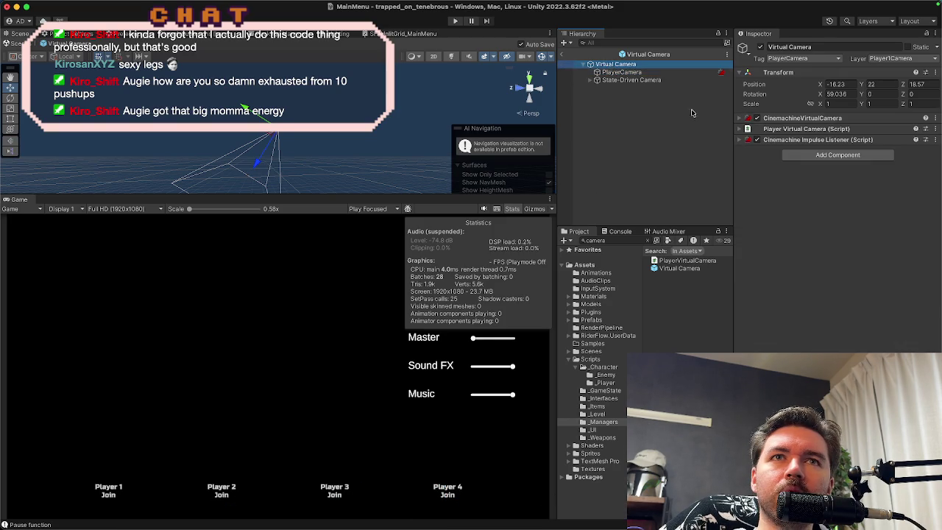
{"action": "left_click", "coordinate": [780, 140]}
{"action": "left_click", "coordinate": [780, 140]}
{"action": "left_click", "coordinate": [778, 118]}
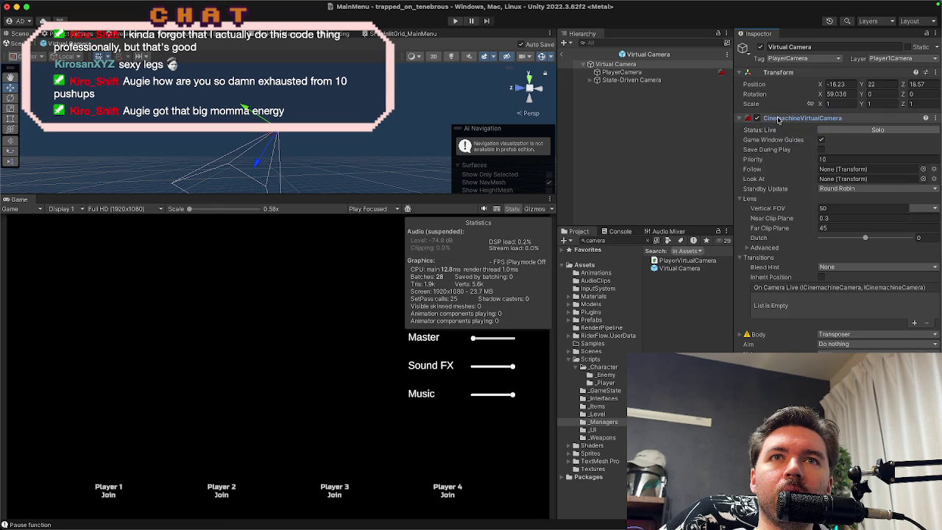
{"action": "left_click", "coordinate": [778, 118]}
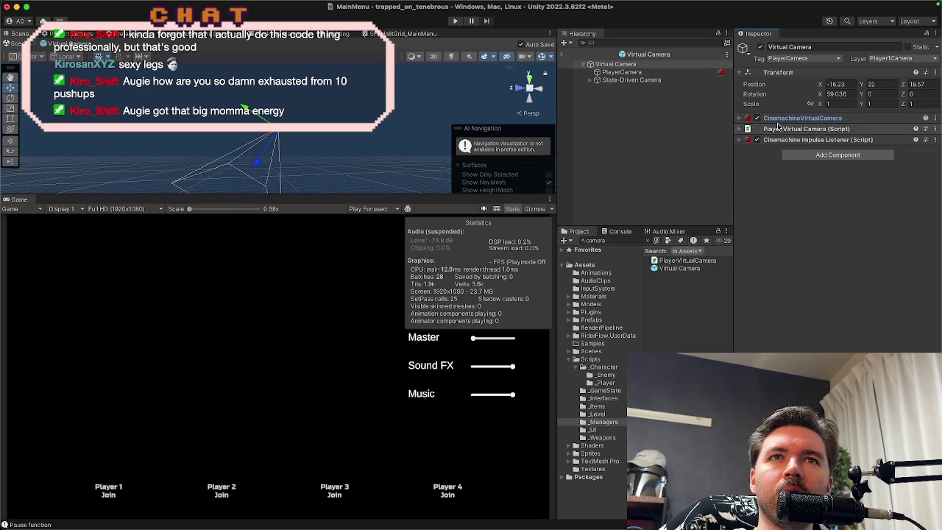
{"action": "left_click", "coordinate": [779, 129]}
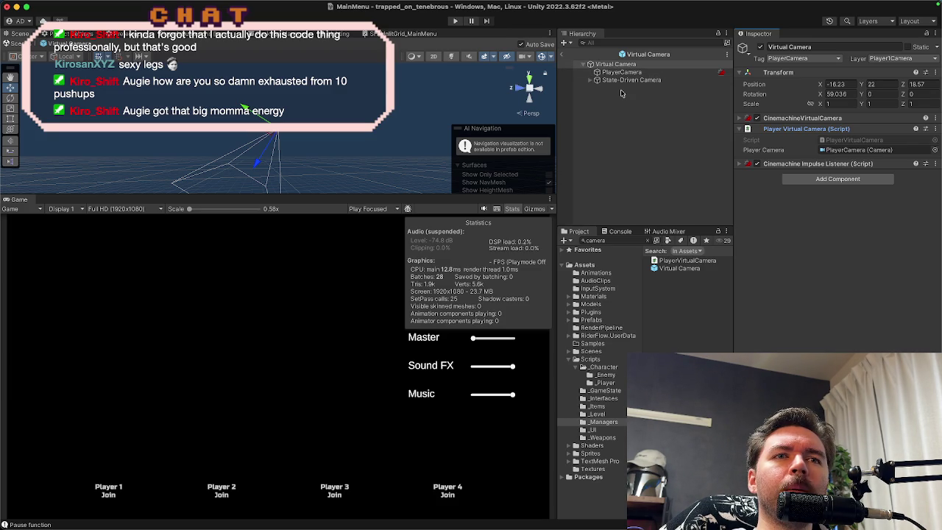
Step: Drag State-Driven Camera into the Prefabs folder to make it a prefab asset
{"action": "left_click", "coordinate": [662, 269]}
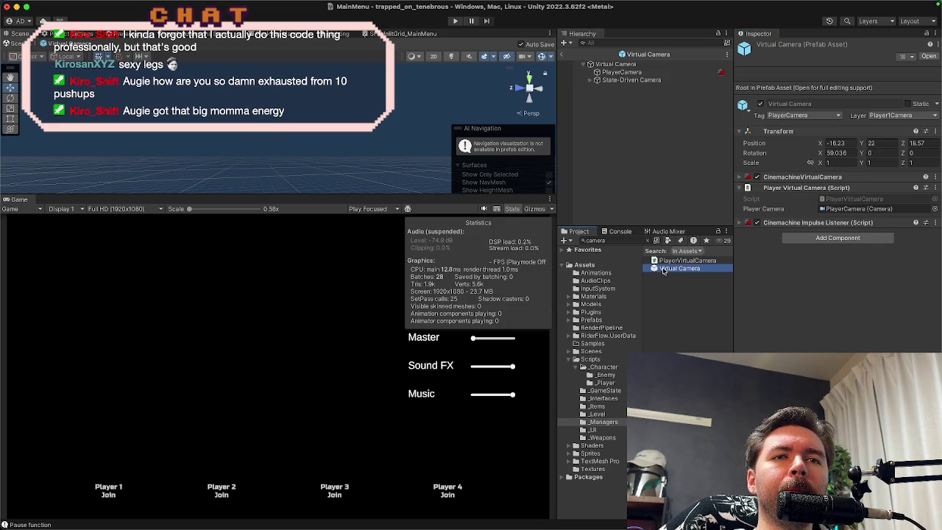
{"action": "scroll", "coordinate": [688, 276], "scroll_direction": "up", "scroll_amount": 3}
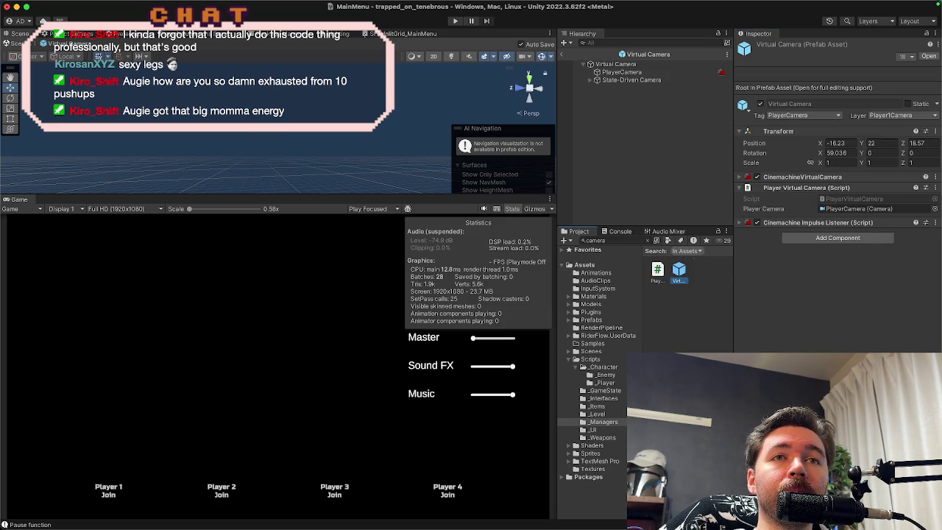
{"action": "scroll", "coordinate": [688, 276], "scroll_direction": "down", "scroll_amount": 3}
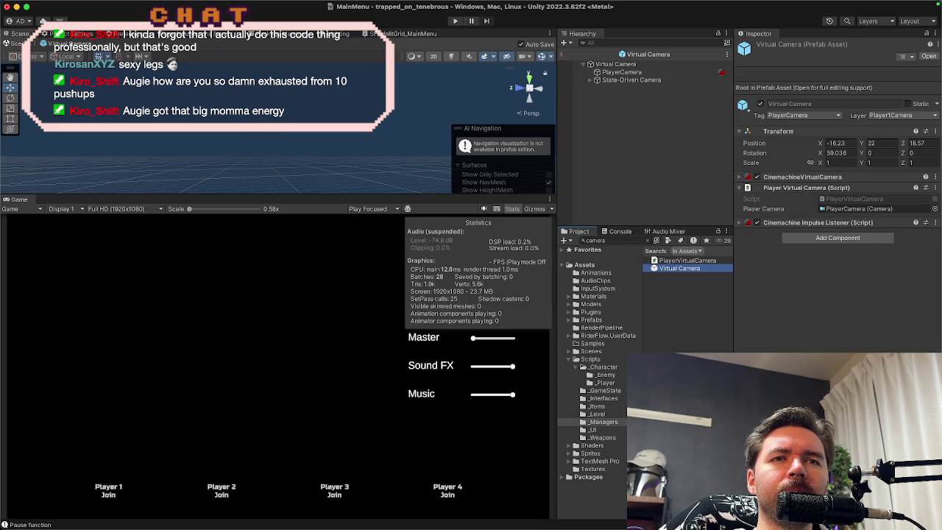
{"action": "left_click", "coordinate": [602, 422]}
{"action": "mouse_move", "coordinate": [645, 331]}
{"action": "left_mouse_down"}
{"action": "mouse_move", "coordinate": [593, 331]}
{"action": "mouse_move", "coordinate": [670, 332]}
{"action": "left_mouse_up"}
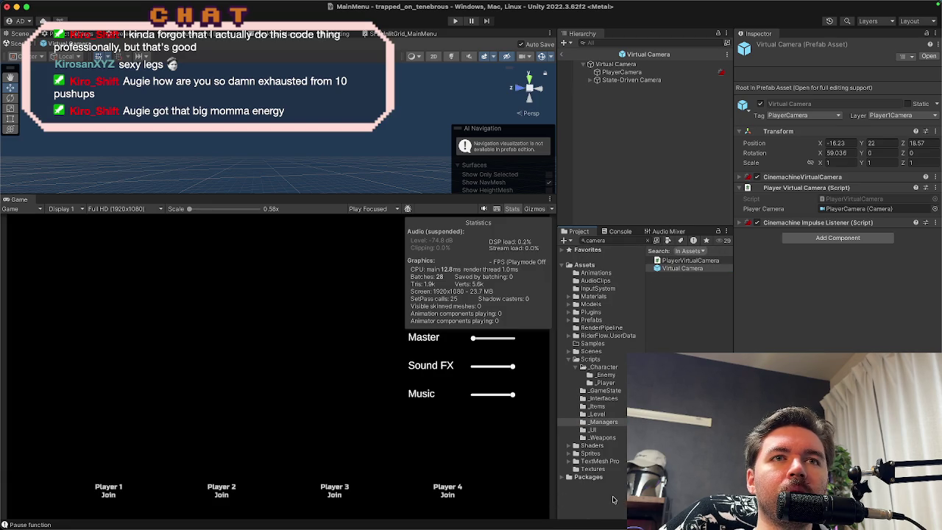
{"action": "left_click", "coordinate": [589, 313]}
{"action": "left_click", "coordinate": [592, 320]}
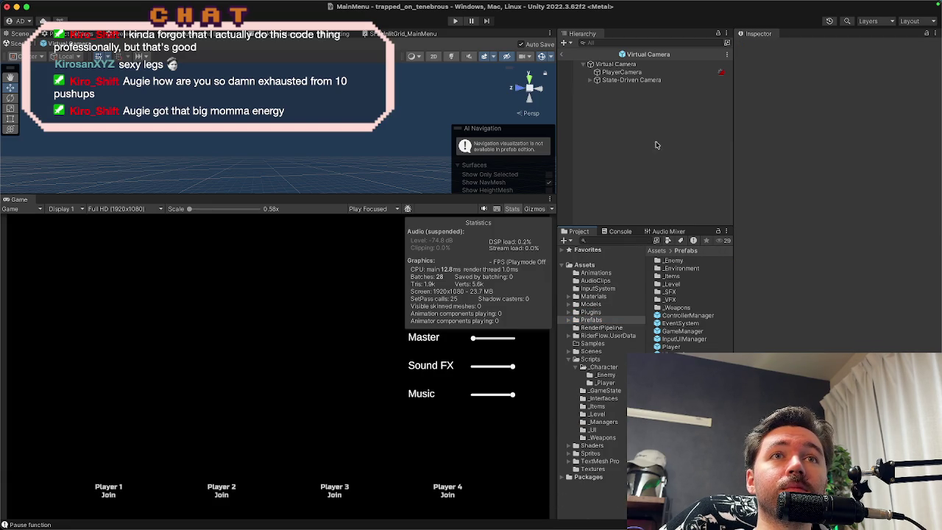
{"action": "left_click", "coordinate": [630, 80]}
{"action": "left_click_drag", "start_coordinate": [630, 84], "coordinate": [597, 289]}
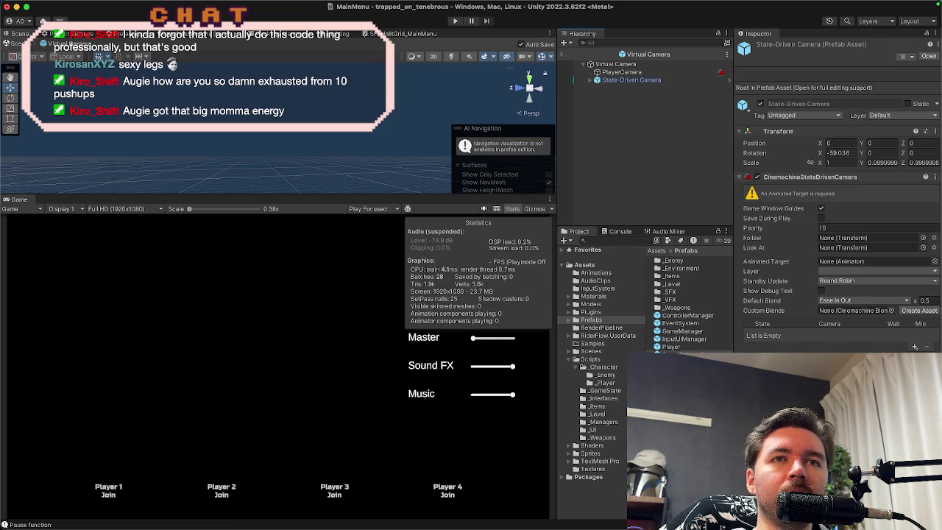
Step: Open the State-Driven Camera prefab and inspect its Virtual Camera child
{"action": "left_click", "coordinate": [929, 56]}
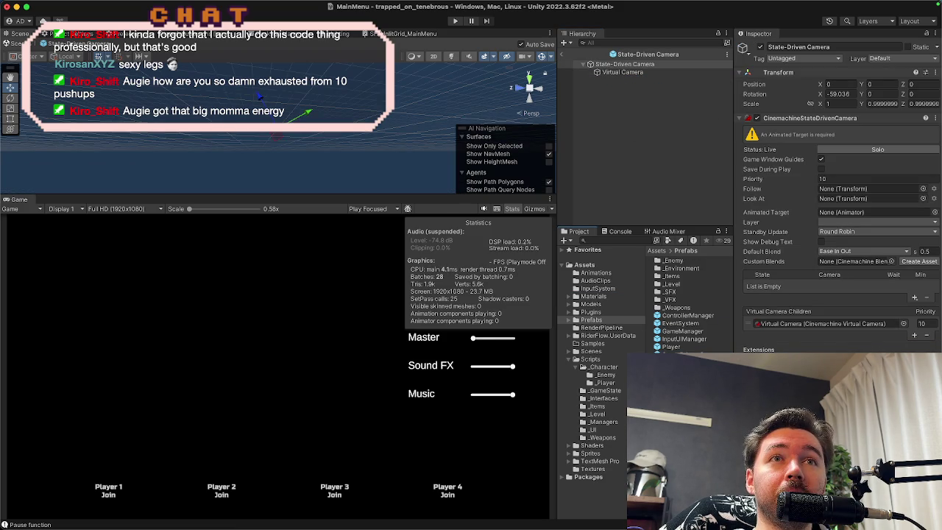
{"action": "left_click", "coordinate": [634, 72]}
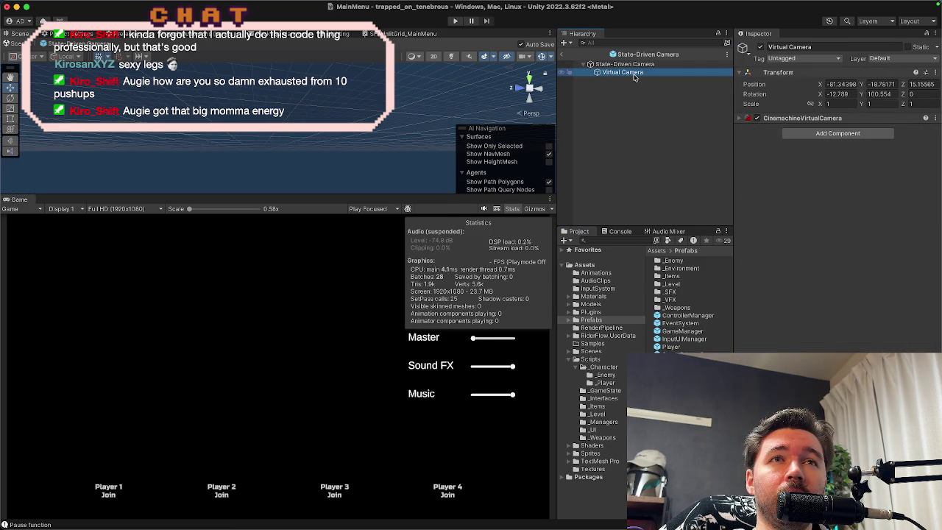
{"action": "right_click", "coordinate": [634, 74]}
{"action": "left_click", "coordinate": [610, 65]}
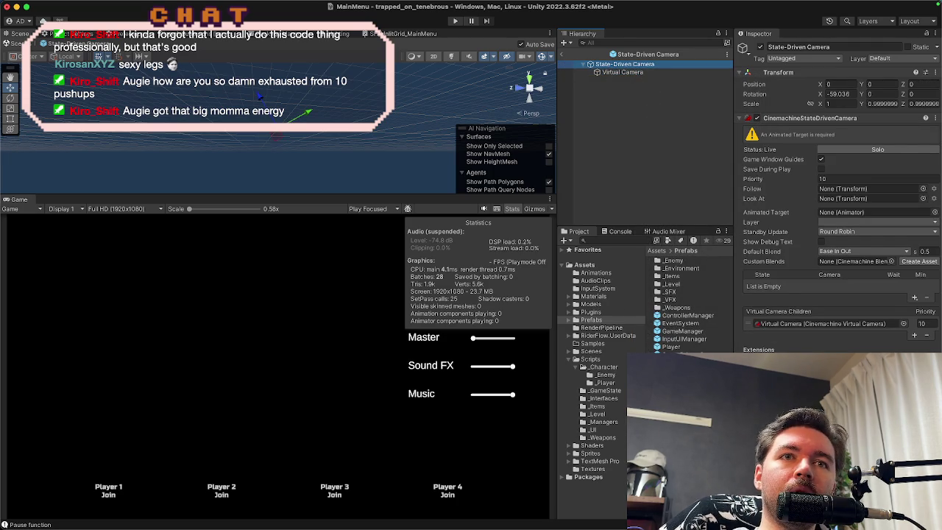
Step: Go back to the Virtual Camera prefab and delete its State-Driven Camera
{"action": "double_click", "coordinate": [824, 323]}
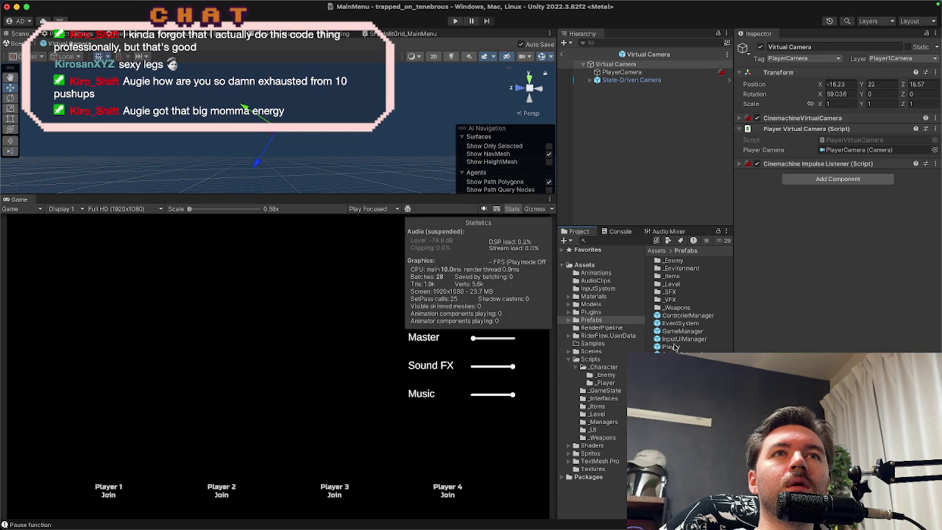
{"action": "right_click", "coordinate": [646, 83]}
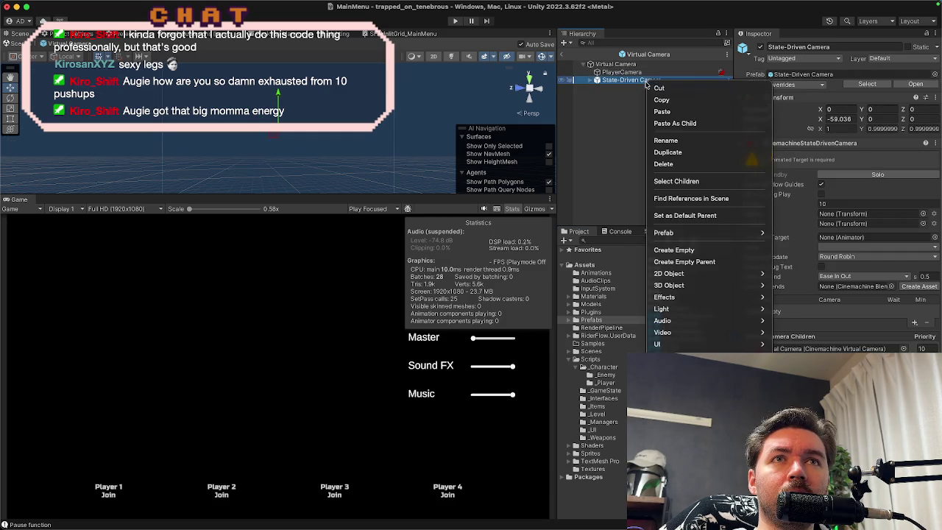
{"action": "left_click", "coordinate": [658, 164]}
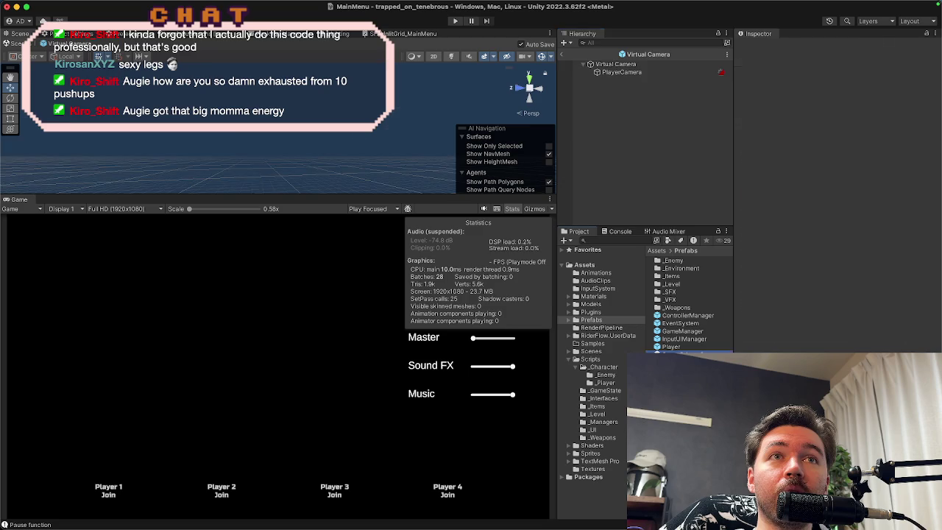
{"action": "double_click", "coordinate": [681, 362]}
{"action": "right_click", "coordinate": [639, 73]}
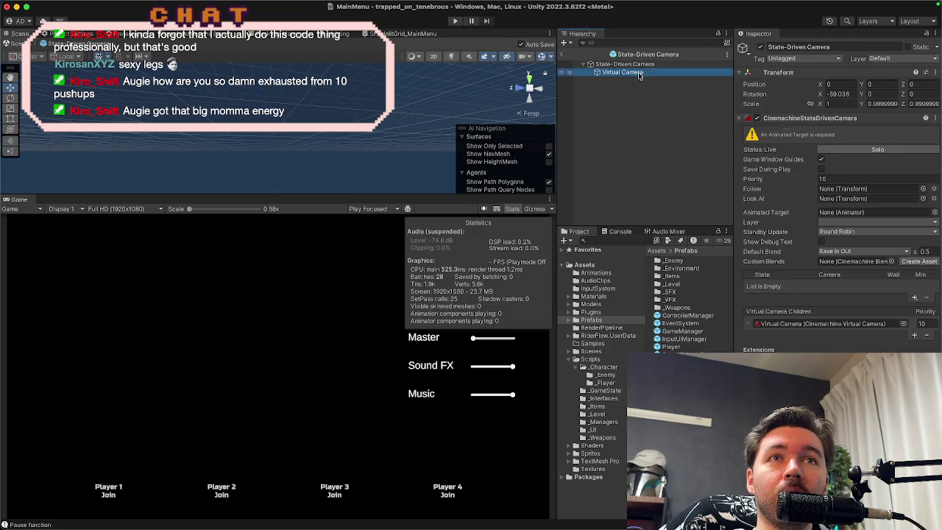
{"action": "left_click", "coordinate": [651, 156]}
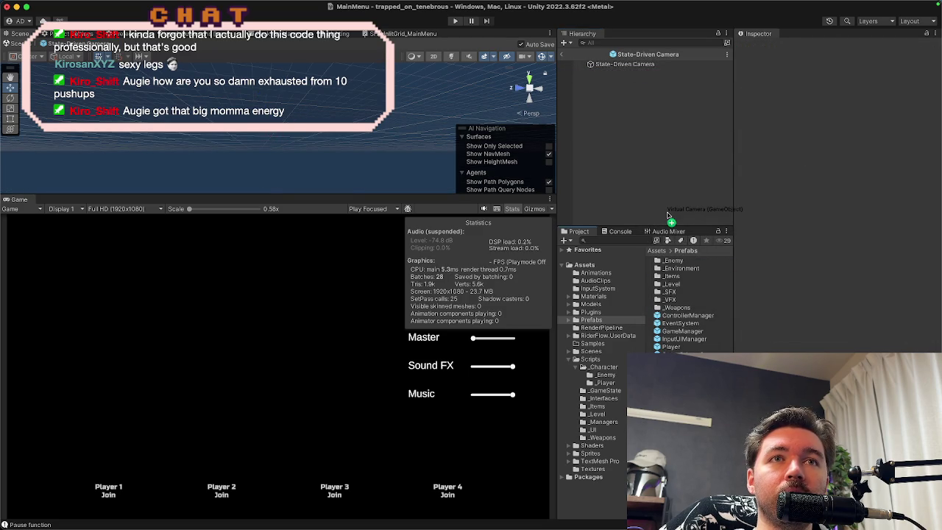
{"action": "key", "text": "super+z"}
{"action": "left_click", "coordinate": [596, 72]}
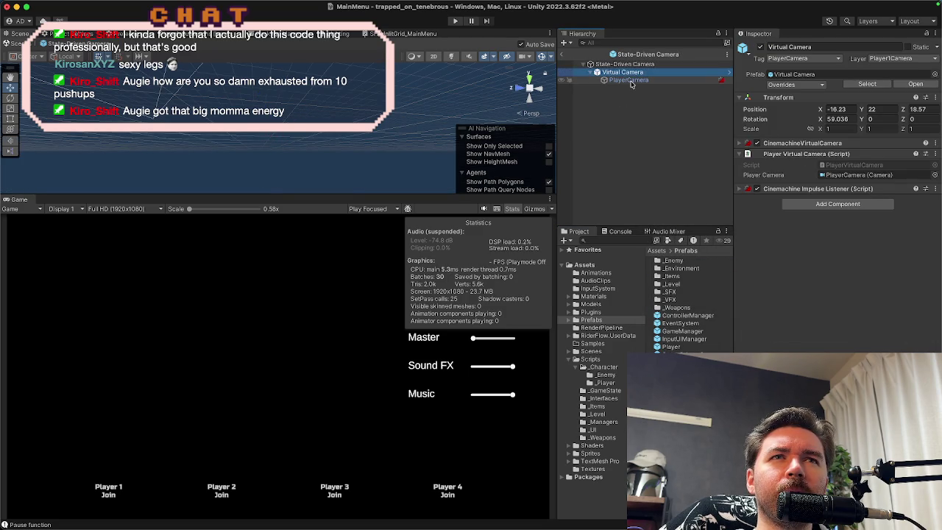
{"action": "left_click", "coordinate": [630, 81]}
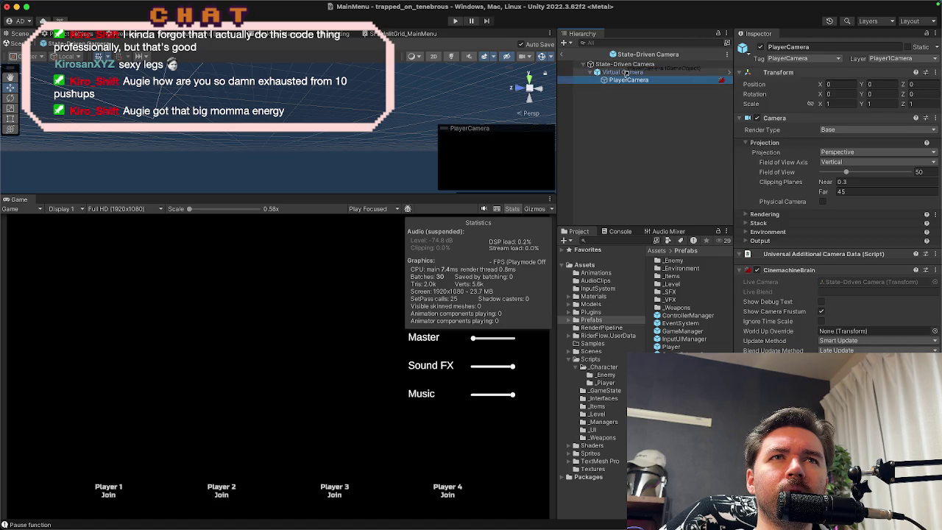
{"action": "left_click_drag", "start_coordinate": [626, 70], "coordinate": [627, 66]}
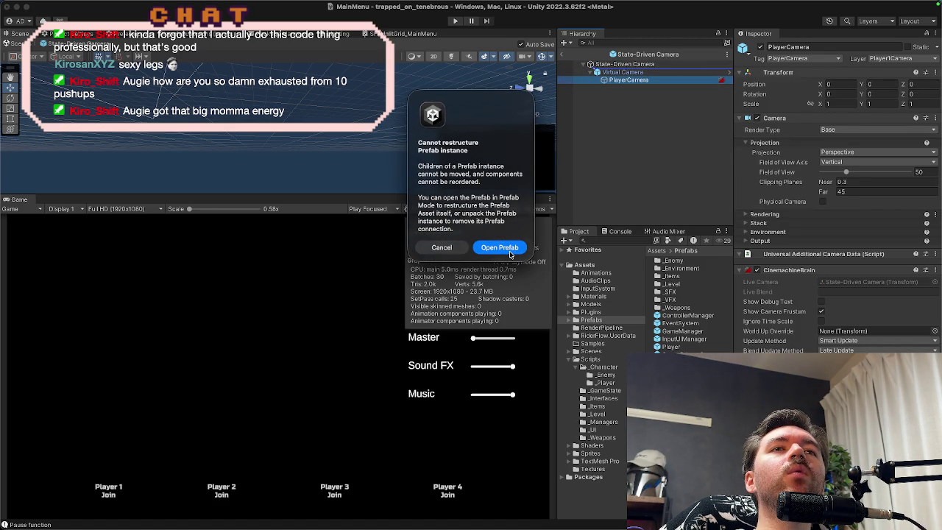
{"action": "left_click", "coordinate": [450, 250]}
{"action": "left_click", "coordinate": [578, 128]}
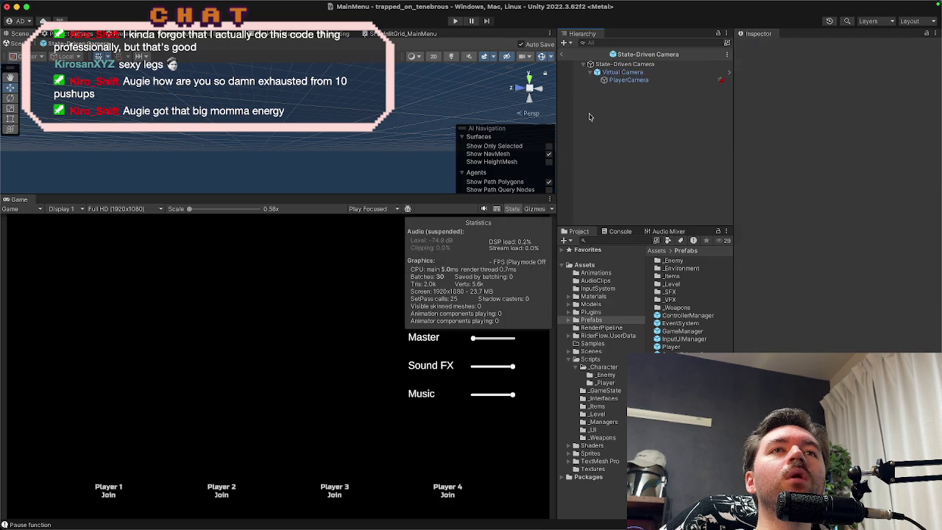
{"action": "left_click", "coordinate": [622, 74]}
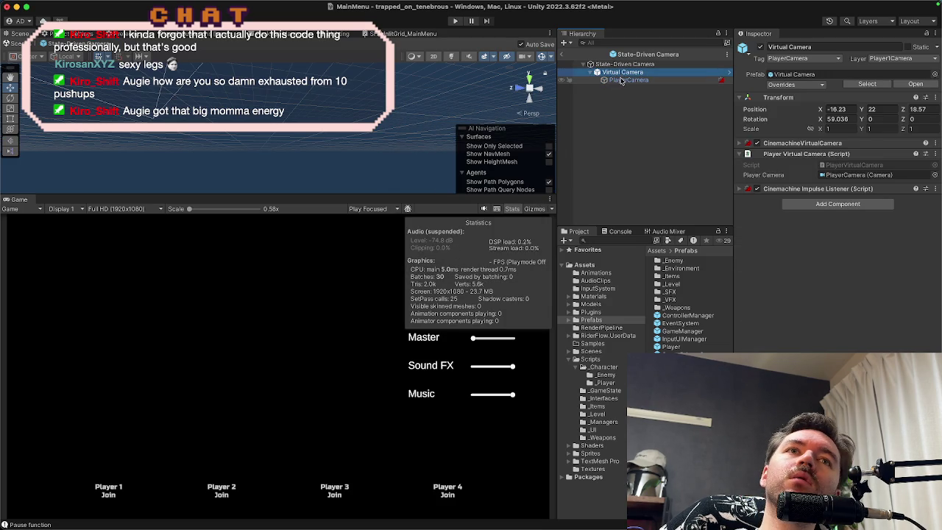
{"action": "left_click", "coordinate": [621, 80]}
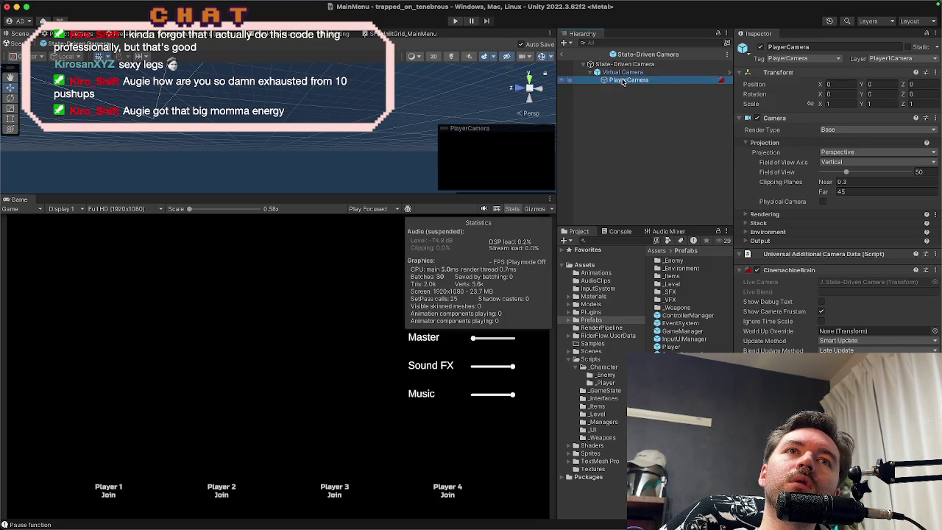
{"action": "left_click_drag", "start_coordinate": [626, 83], "coordinate": [607, 81]}
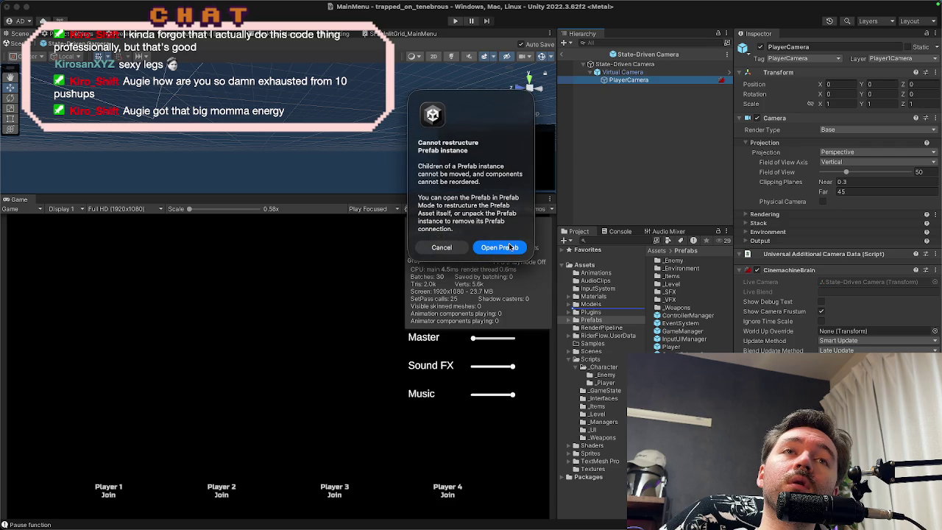
{"action": "left_click", "coordinate": [492, 248]}
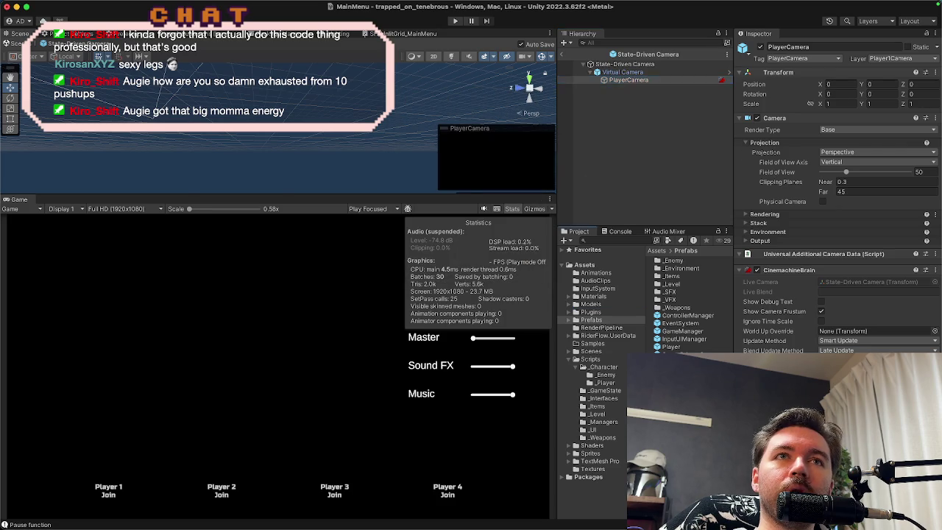
{"action": "left_click_drag", "start_coordinate": [624, 74], "coordinate": [615, 64]}
{"action": "left_click", "coordinate": [622, 72]}
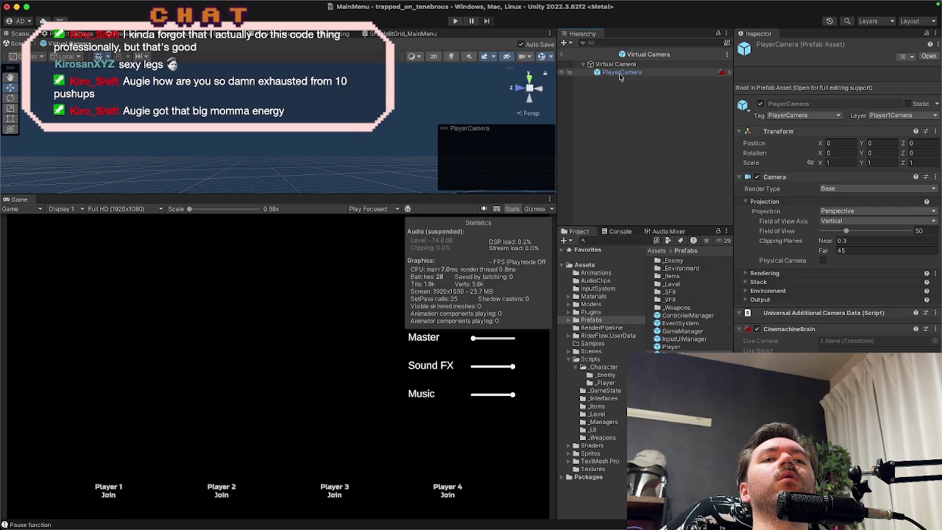
Step: Delete PlayerCamera from the Virtual Camera prefab
{"action": "left_click", "coordinate": [620, 73]}
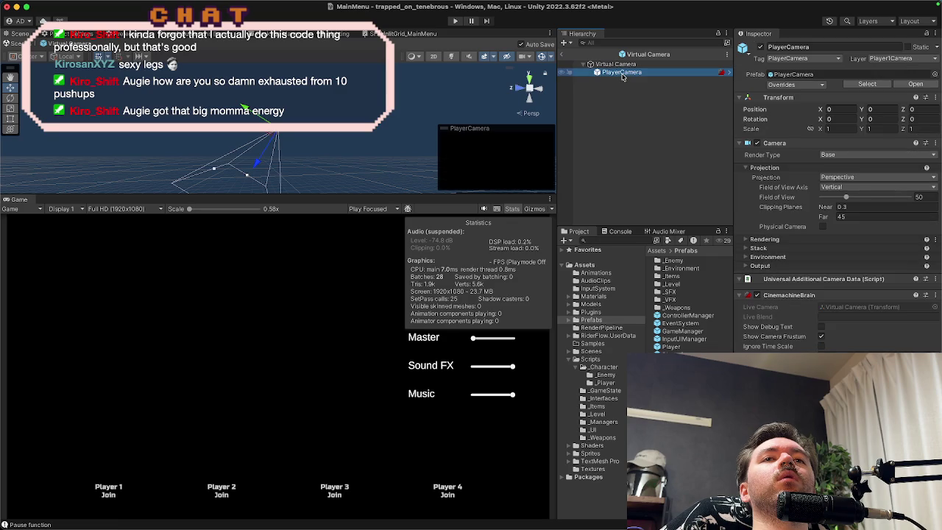
{"action": "right_click", "coordinate": [623, 77]}
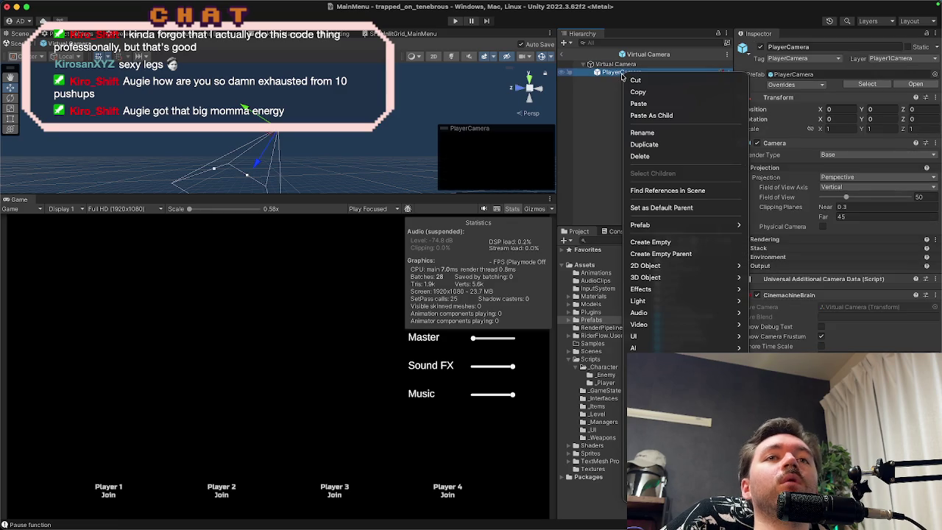
{"action": "left_click", "coordinate": [644, 156]}
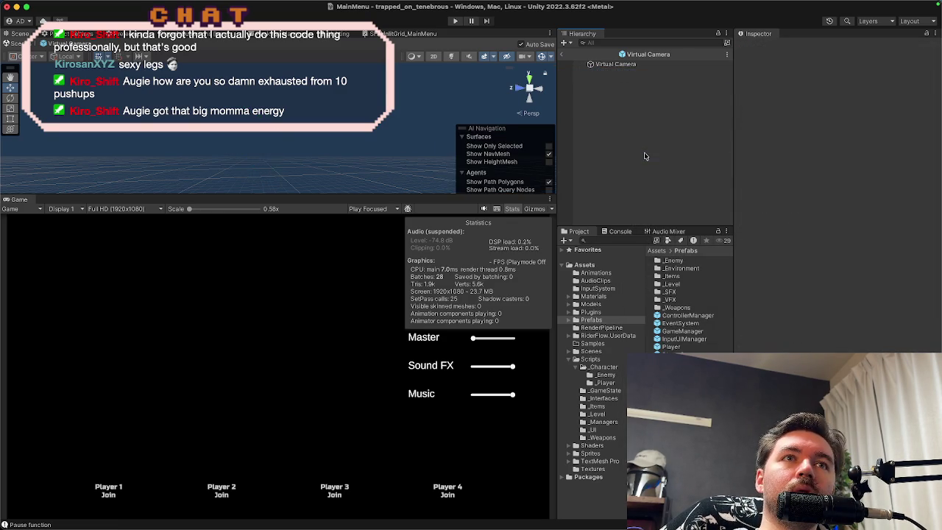
Step: In the State-Driven Camera prefab, add PlayerCamera and re-add Virtual Camera as children
{"action": "left_click", "coordinate": [671, 344]}
{"action": "double_click", "coordinate": [671, 345]}
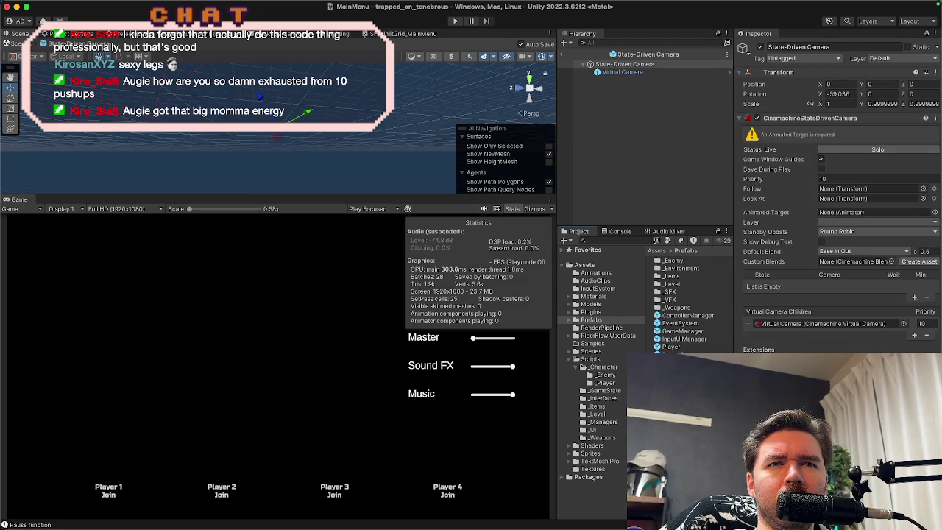
{"action": "left_click_drag", "start_coordinate": [672, 352], "coordinate": [658, 153]}
{"action": "left_click", "coordinate": [630, 72]}
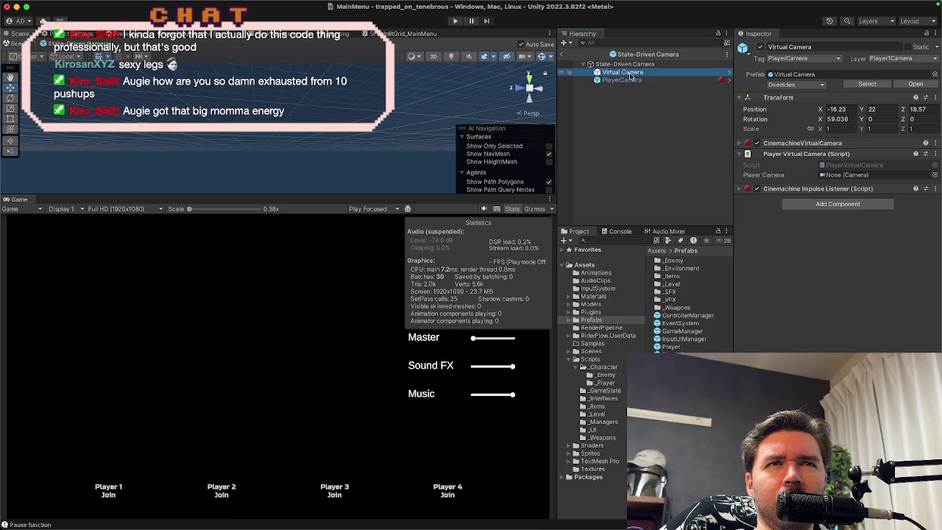
{"action": "right_click", "coordinate": [629, 73]}
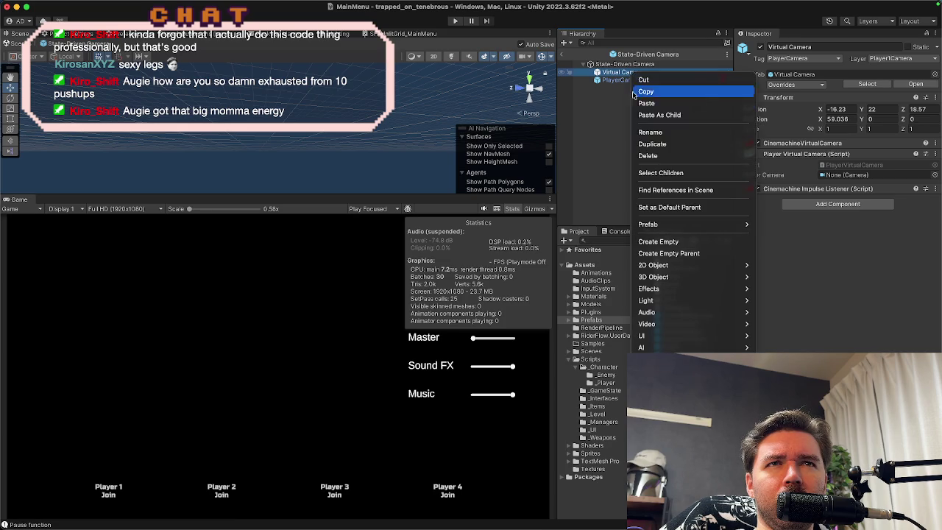
{"action": "left_click", "coordinate": [649, 156]}
{"action": "mouse_move", "coordinate": [671, 360]}
{"action": "left_mouse_down"}
{"action": "mouse_move", "coordinate": [688, 294]}
{"action": "mouse_move", "coordinate": [655, 185]}
{"action": "left_mouse_up"}
Step: Assign PlayerCamera to the Virtual Camera's Player Camera field
{"action": "left_click", "coordinate": [630, 73]}
{"action": "key", "text": "Down"}
{"action": "mouse_move", "coordinate": [630, 74]}
{"action": "left_mouse_down"}
{"action": "mouse_move", "coordinate": [785, 136]}
{"action": "mouse_move", "coordinate": [827, 177]}
{"action": "left_mouse_up"}
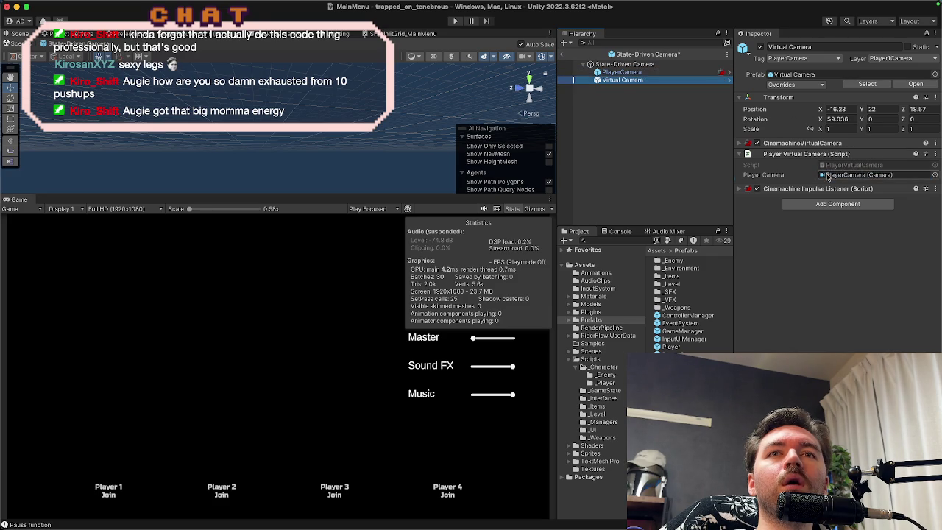
{"action": "left_click", "coordinate": [622, 74]}
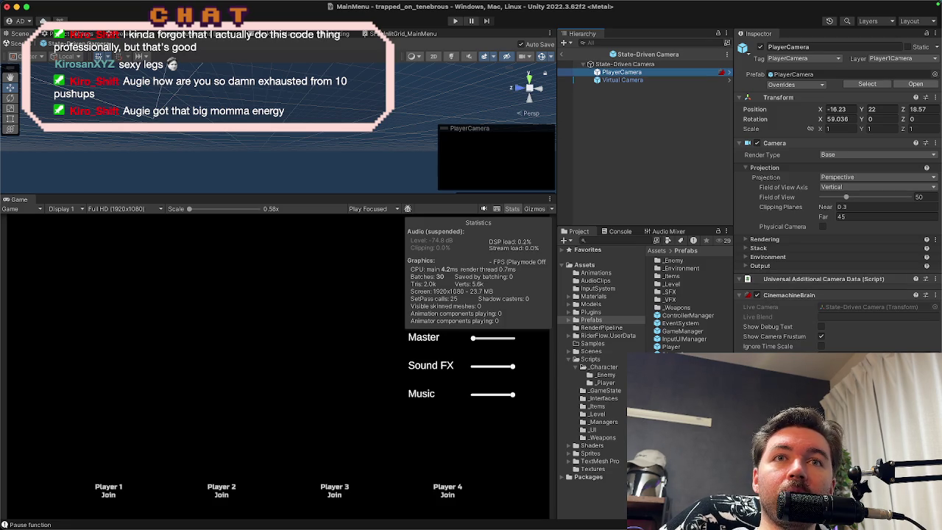
{"action": "left_click", "coordinate": [641, 79]}
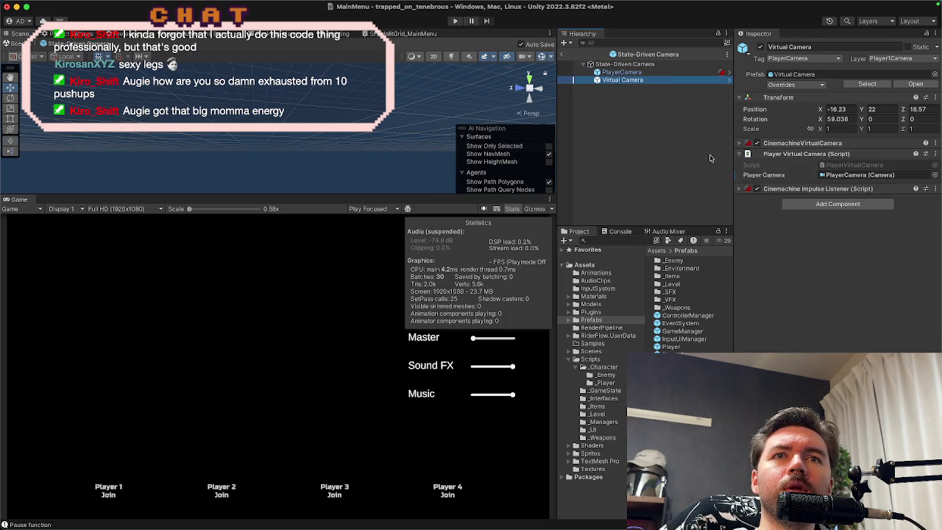
{"action": "left_click", "coordinate": [779, 190]}
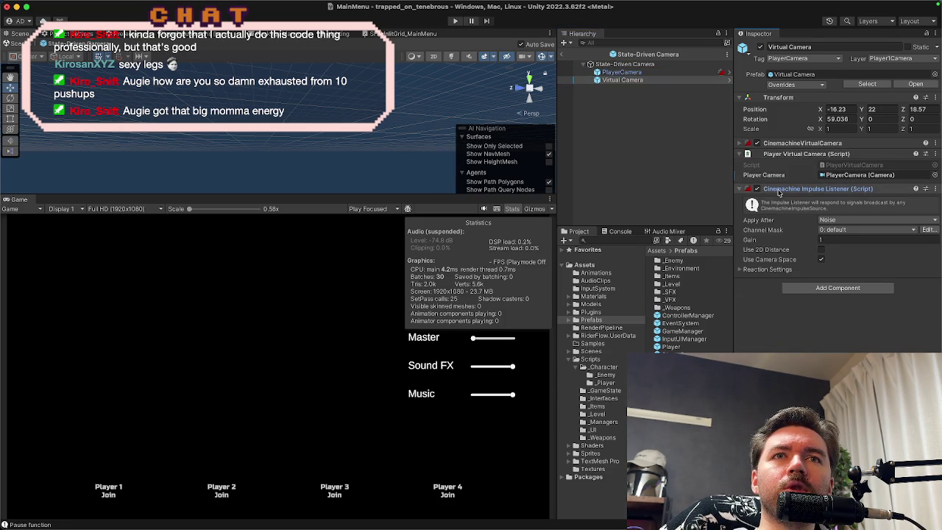
{"action": "left_click", "coordinate": [777, 144]}
{"action": "scroll", "coordinate": [758, 243], "scroll_direction": "down", "scroll_amount": 2}
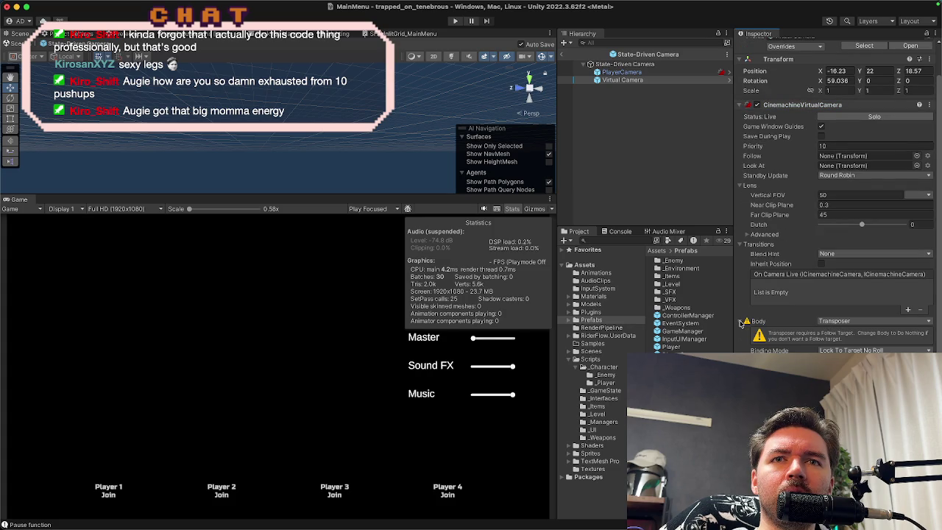
{"action": "left_click", "coordinate": [625, 64]}
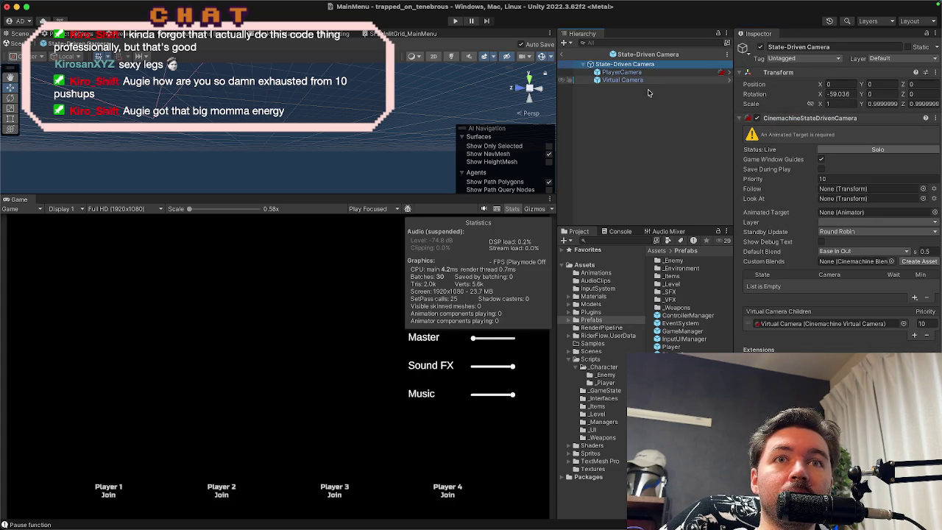
{"action": "left_click", "coordinate": [780, 324]}
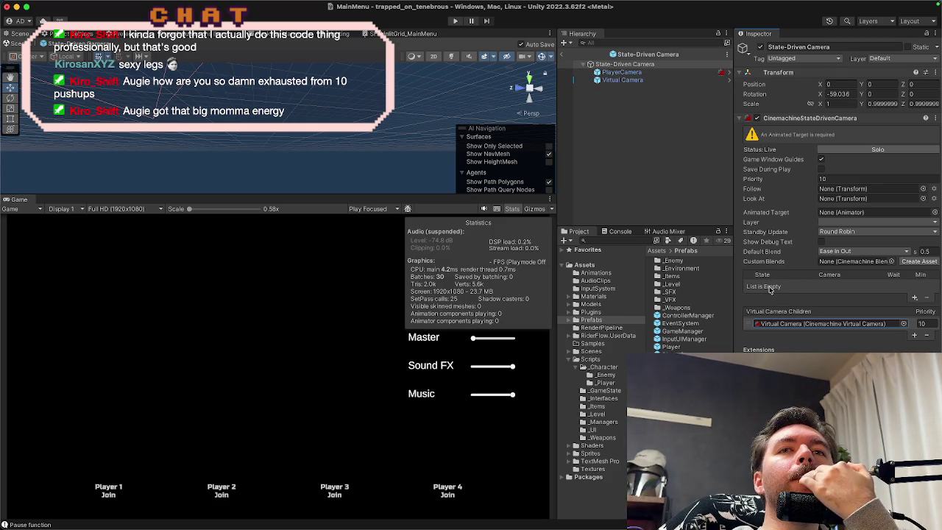
{"action": "left_click", "coordinate": [913, 298]}
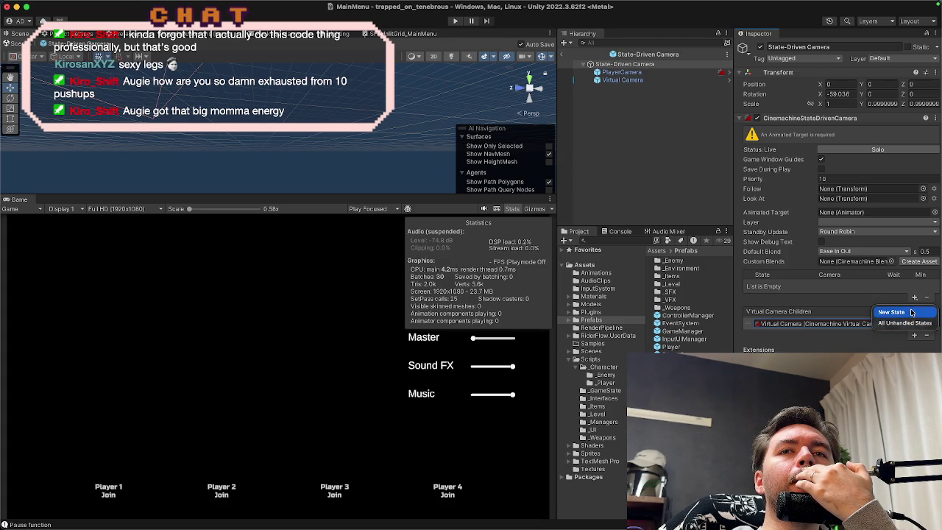
Step: Add a (default) state to the State-Driven Camera's States list, leaving its camera unassigned
{"action": "left_click", "coordinate": [910, 314]}
{"action": "left_click", "coordinate": [805, 290]}
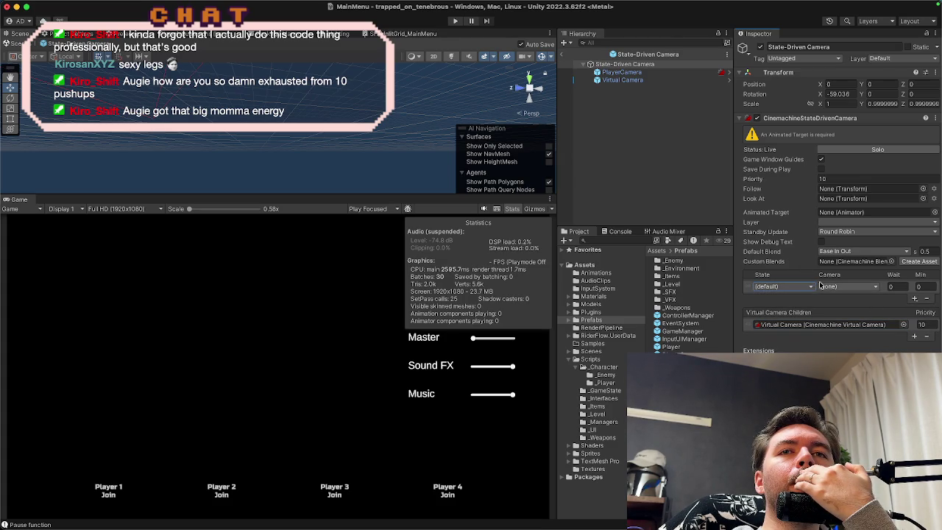
{"action": "left_click", "coordinate": [843, 292]}
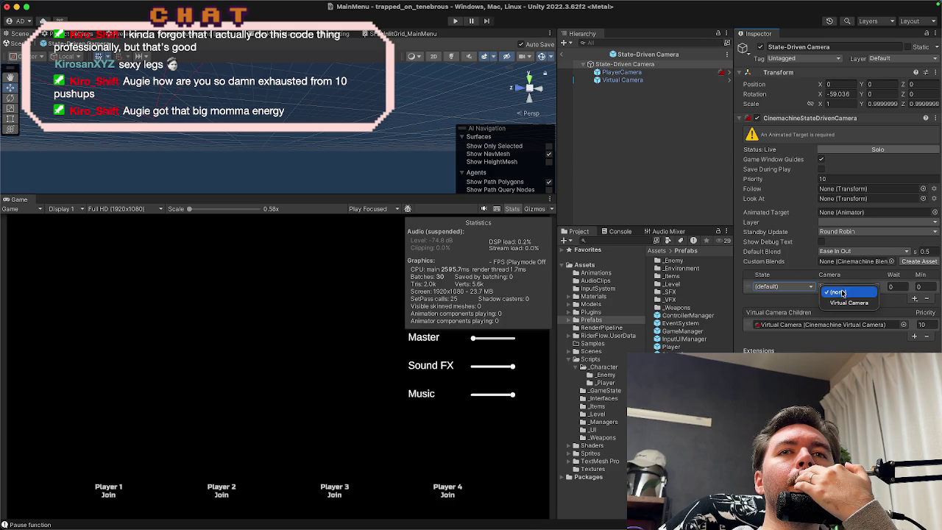
{"action": "left_click", "coordinate": [641, 98]}
{"action": "left_click", "coordinate": [642, 81]}
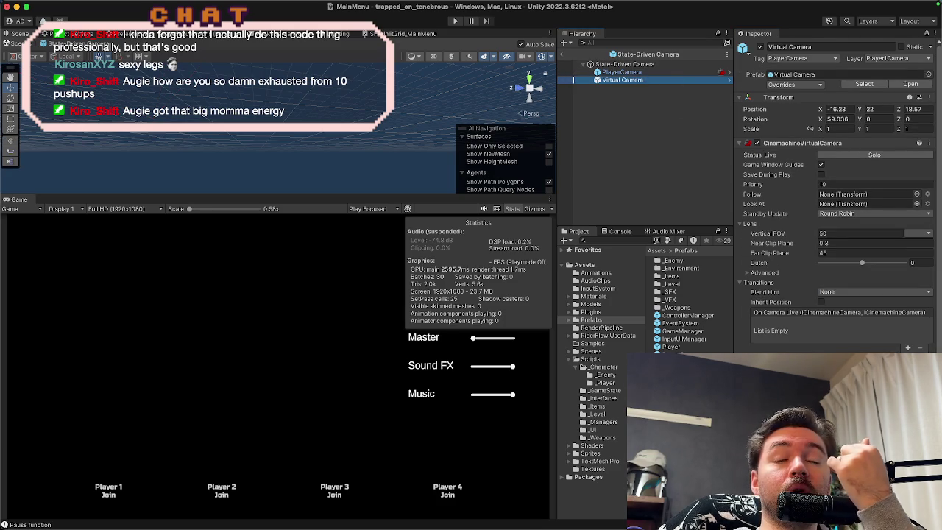
Step: Set the Virtual Camera prefab asset's rotation X to 60 and position to -16, 22, 18
{"action": "left_click", "coordinate": [863, 84]}
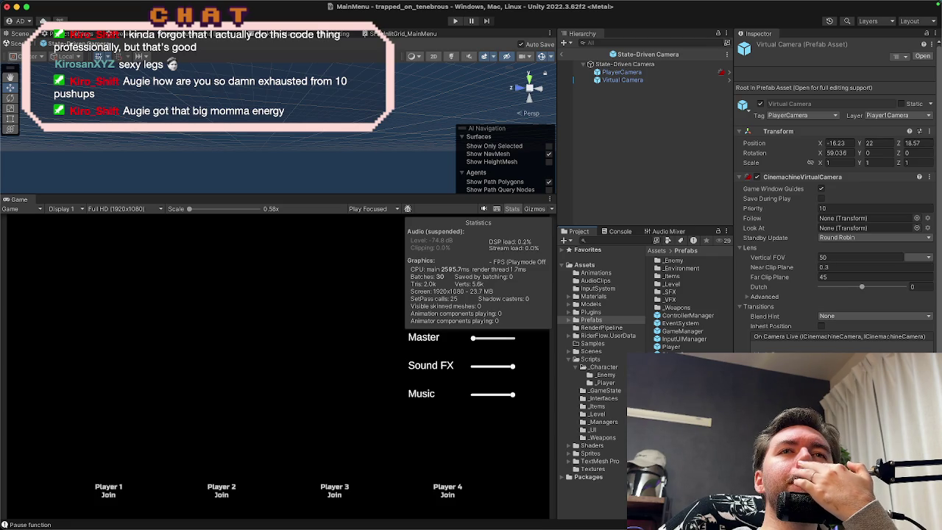
{"action": "left_click", "coordinate": [846, 152]}
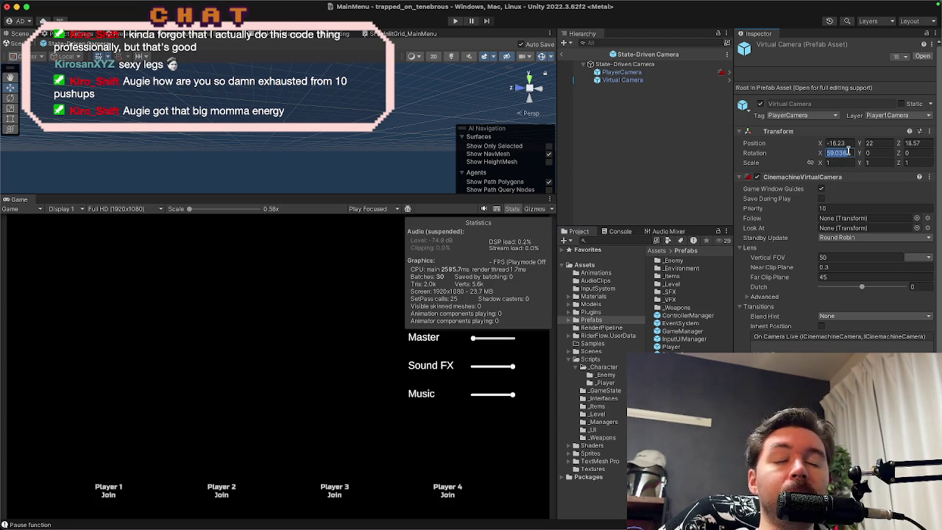
{"action": "type", "text": "60"}
{"action": "left_click", "coordinate": [851, 143]}
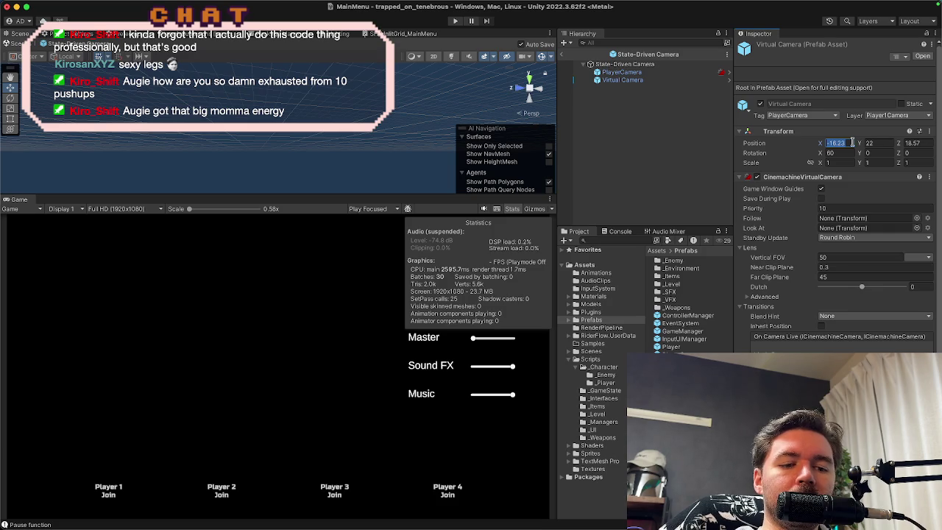
{"action": "type", "text": "-16"}
{"action": "left_click", "coordinate": [928, 143]}
{"action": "type", "text": "18"}
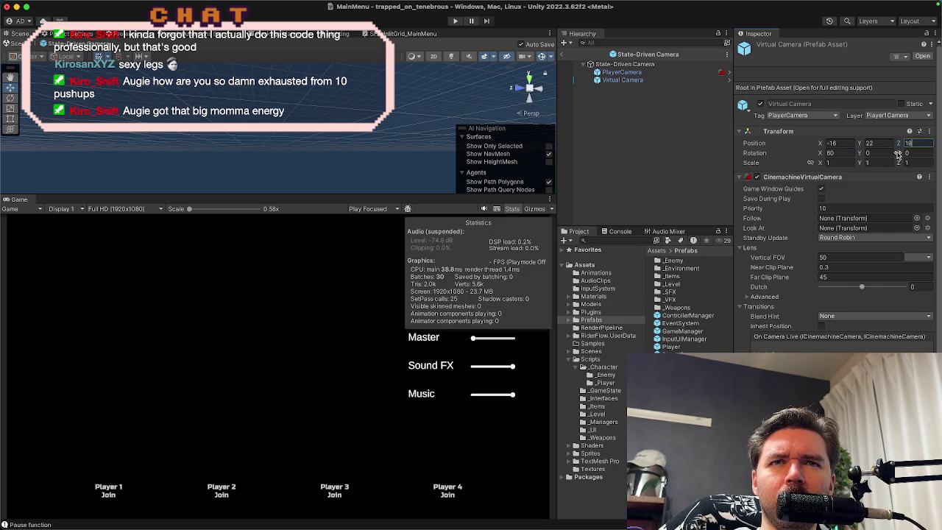
{"action": "left_click", "coordinate": [839, 275]}
{"action": "scroll", "coordinate": [839, 275], "scroll_direction": "down", "scroll_amount": 3}
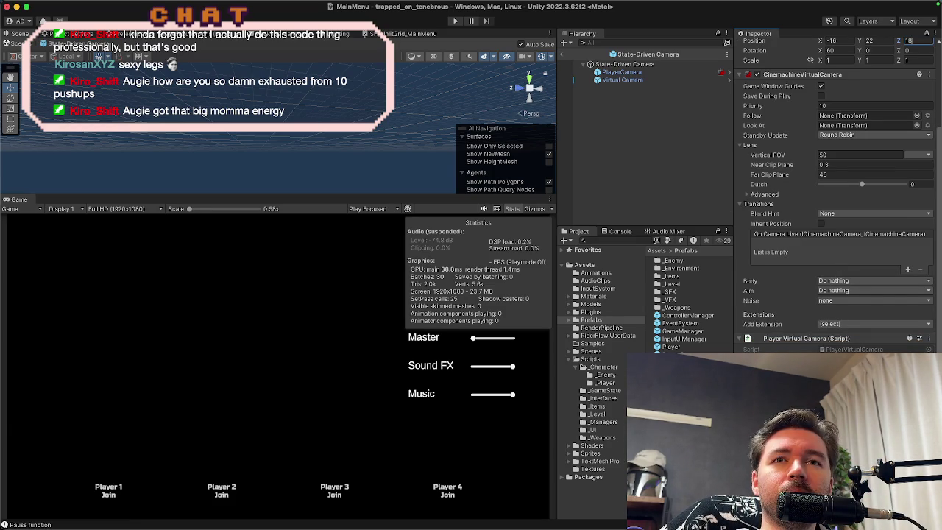
{"action": "scroll", "coordinate": [777, 345], "scroll_direction": "up", "scroll_amount": 3}
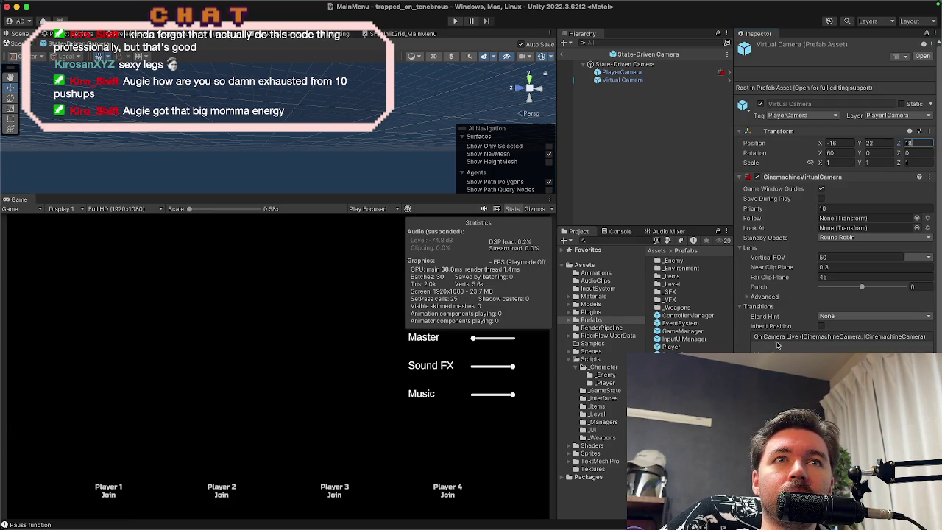
{"action": "left_click", "coordinate": [674, 81]}
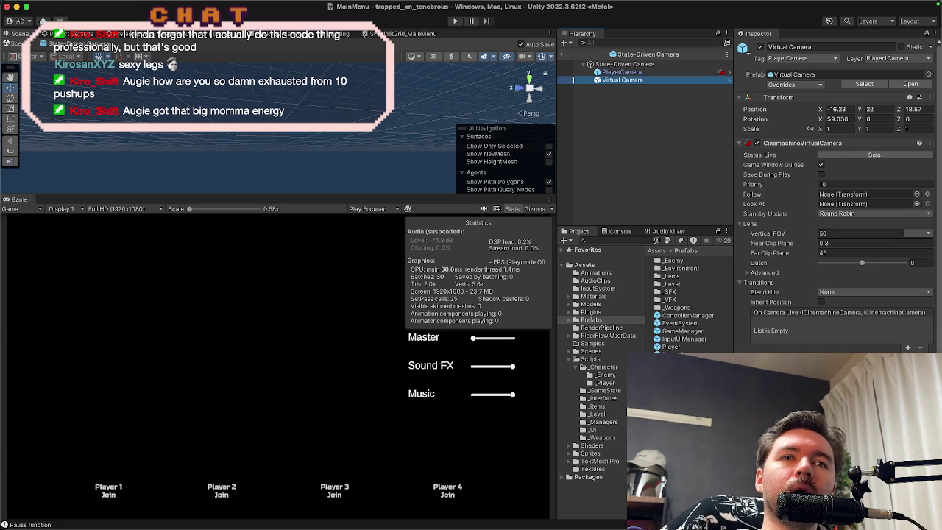
{"action": "left_click", "coordinate": [864, 83]}
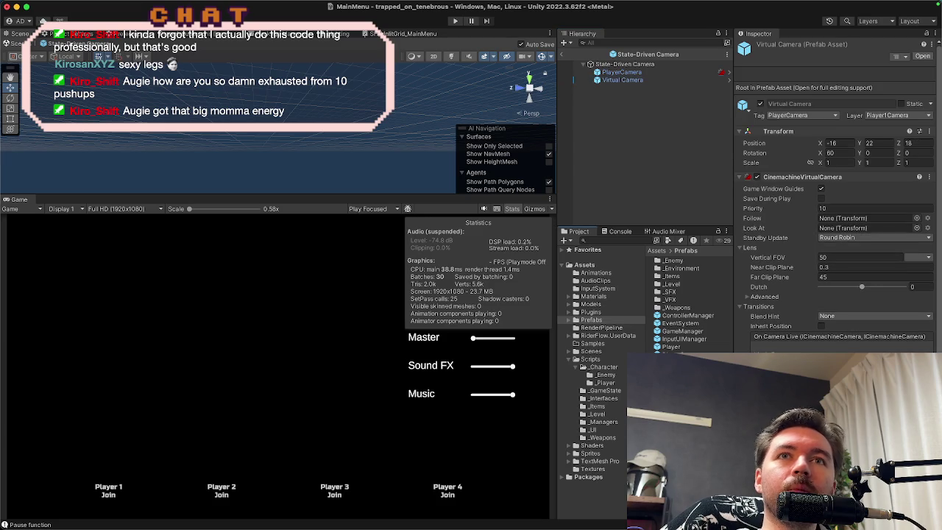
Step: Copy the prefab's Transform component and paste its values onto the scene's Virtual Camera
{"action": "right_click", "coordinate": [793, 133]}
{"action": "mouse_move", "coordinate": [810, 222]}
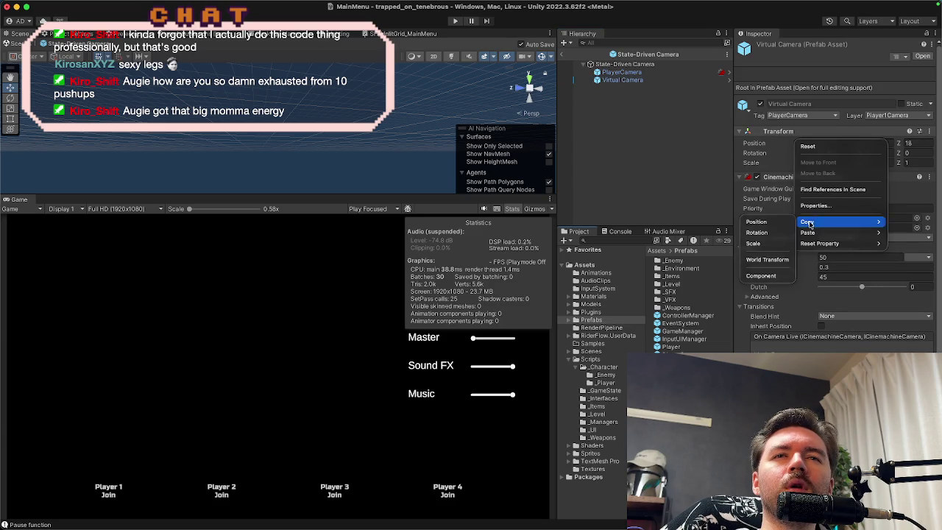
{"action": "left_click", "coordinate": [762, 276]}
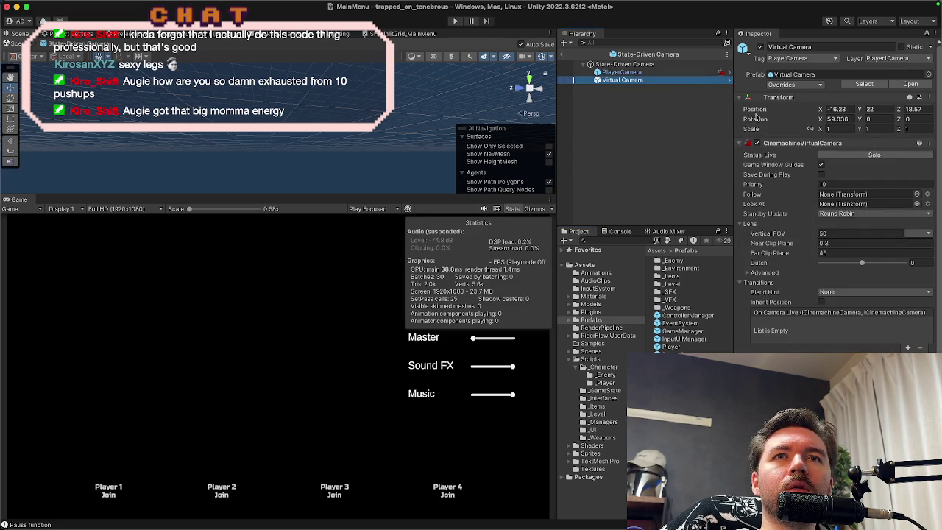
{"action": "right_click", "coordinate": [789, 107]}
{"action": "mouse_move", "coordinate": [817, 198]}
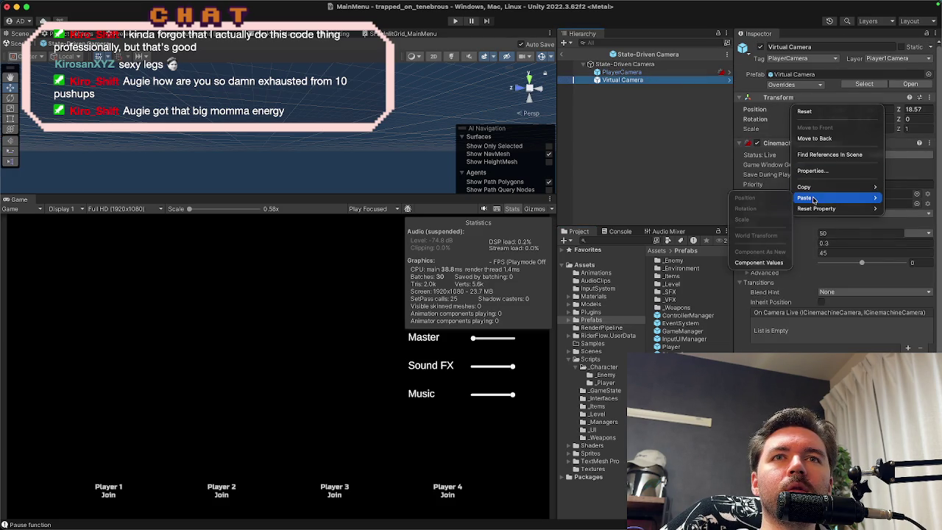
{"action": "left_click", "coordinate": [759, 263]}
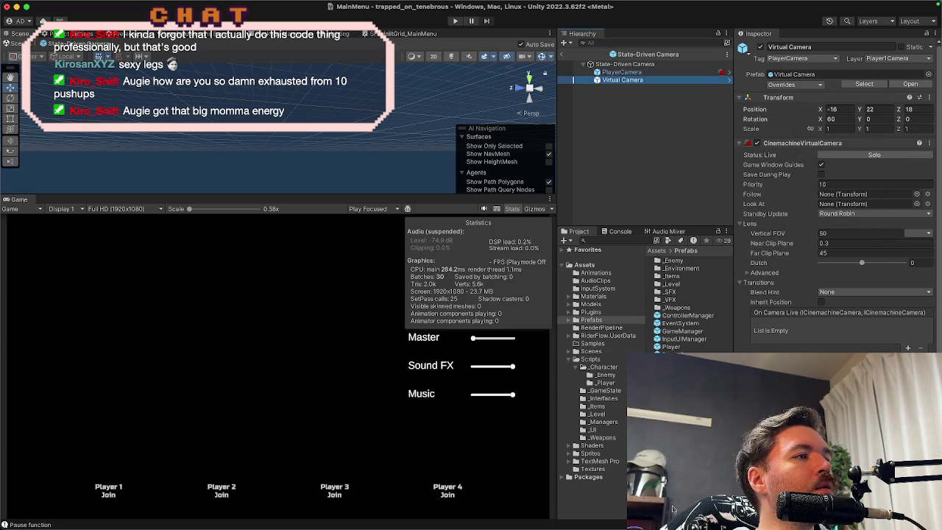
{"action": "left_click", "coordinate": [627, 508]}
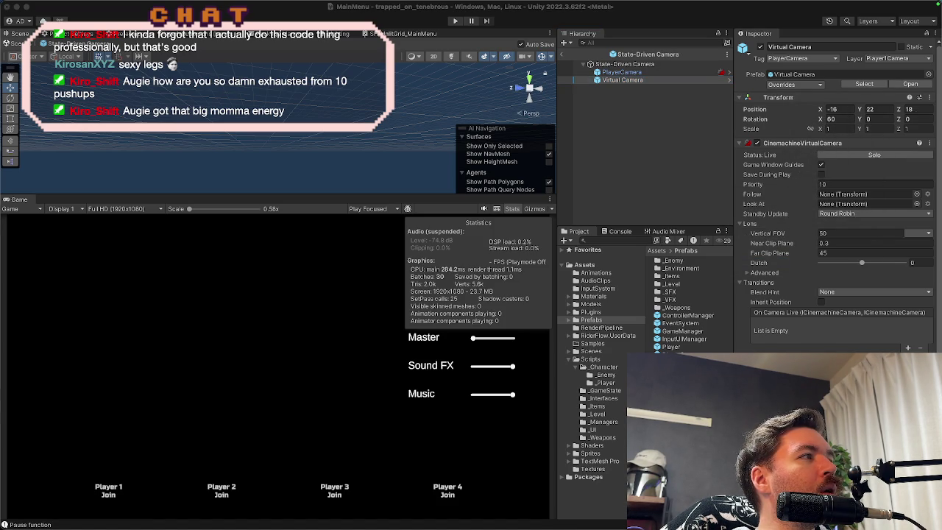
{"action": "left_click", "coordinate": [717, 15]}
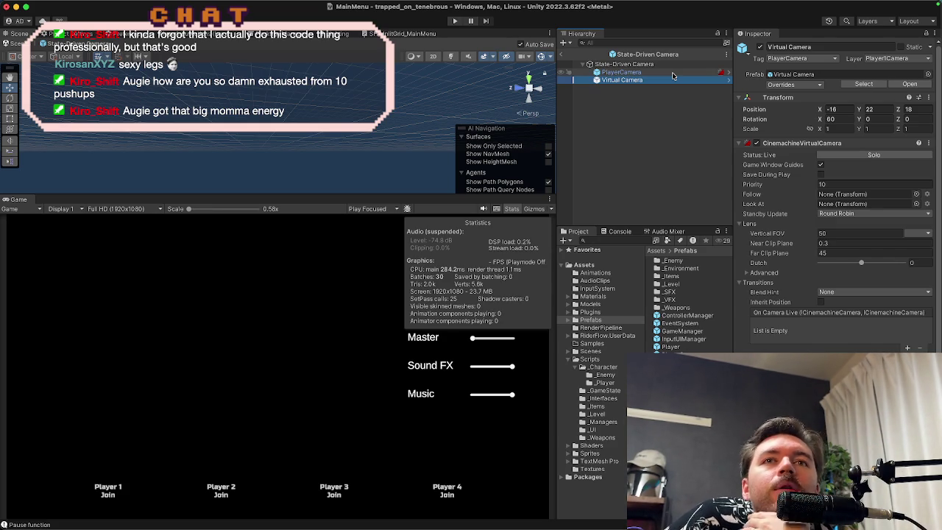
Step: Check PlayerCamera's components, then open the Virtual Camera prefab in Prefab Mode
{"action": "left_click", "coordinate": [672, 74]}
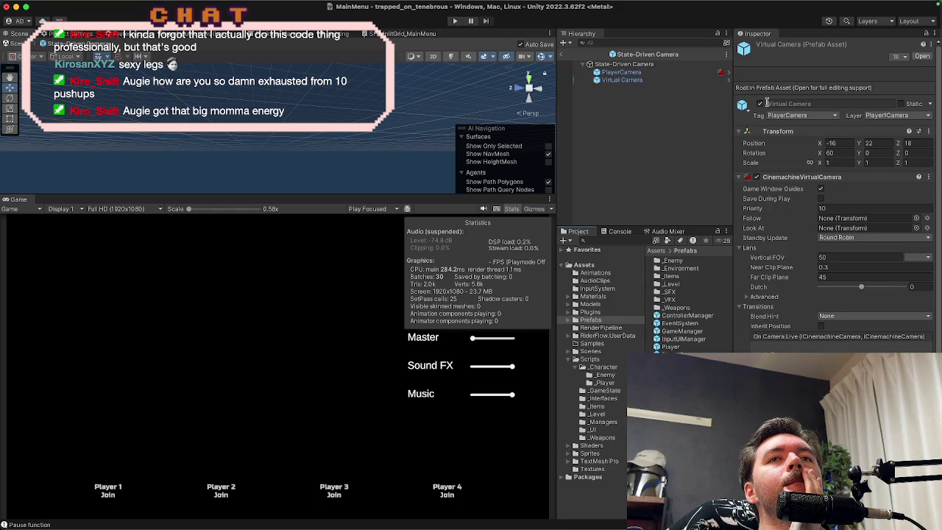
{"action": "left_click", "coordinate": [922, 56]}
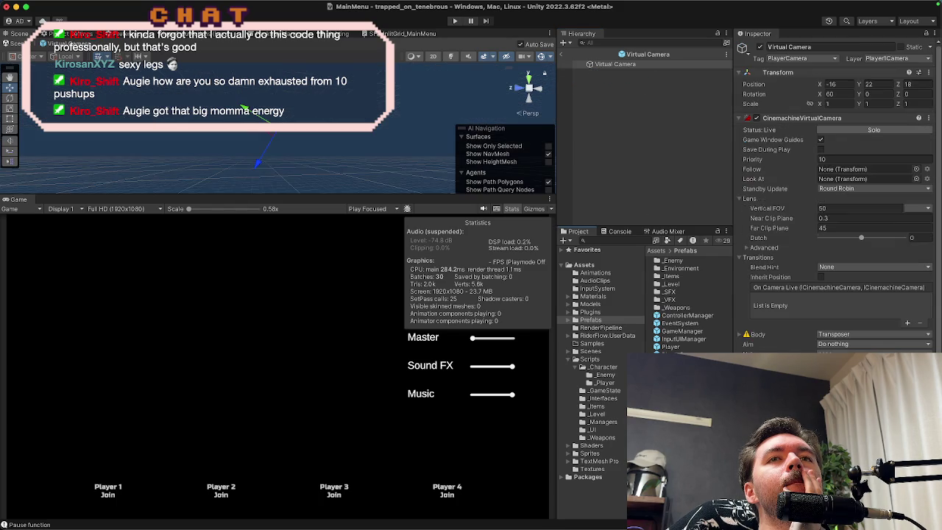
Step: Rename the Virtual Camera prefab and its file to Virtual Camera Follow
{"action": "left_click", "coordinate": [822, 46]}
{"action": "left_click", "coordinate": [822, 46]}
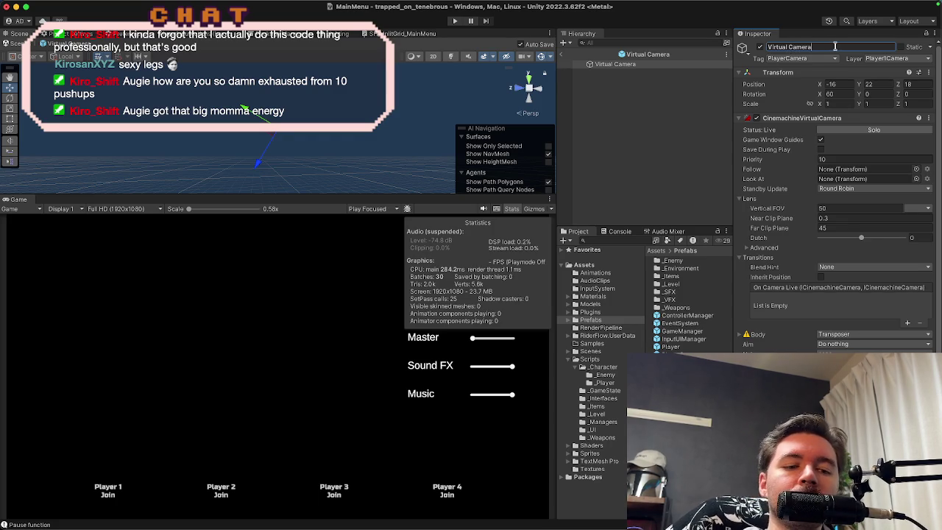
{"action": "type", "text": "Foll"}
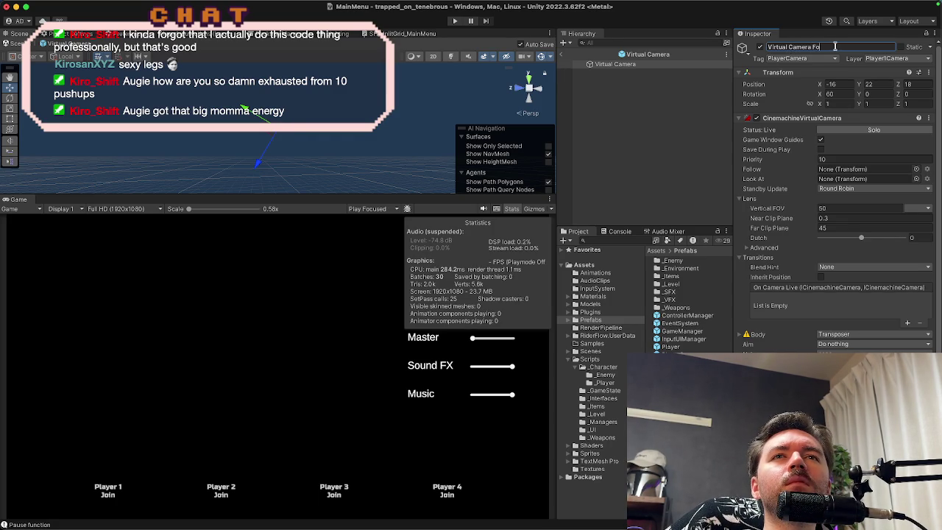
{"action": "type", "text": "ow"}
{"action": "key", "text": "Return"}
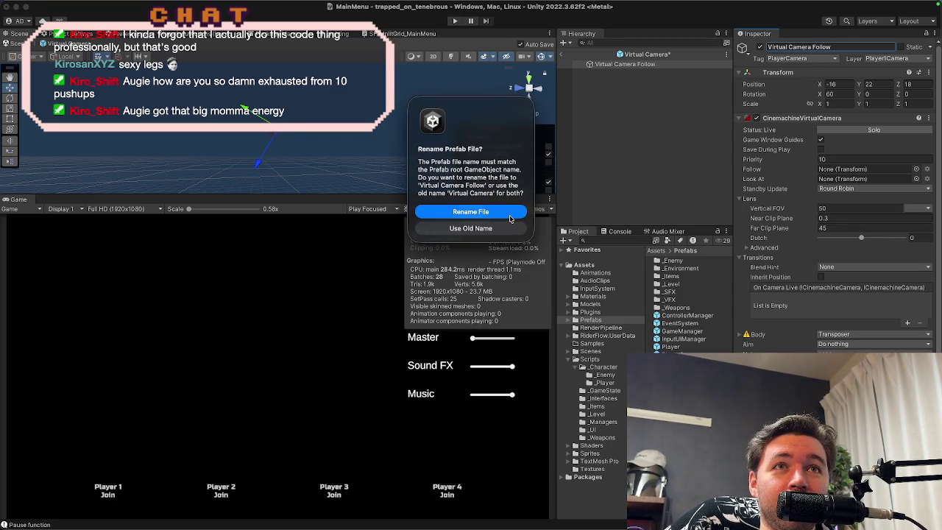
{"action": "left_click", "coordinate": [509, 215]}
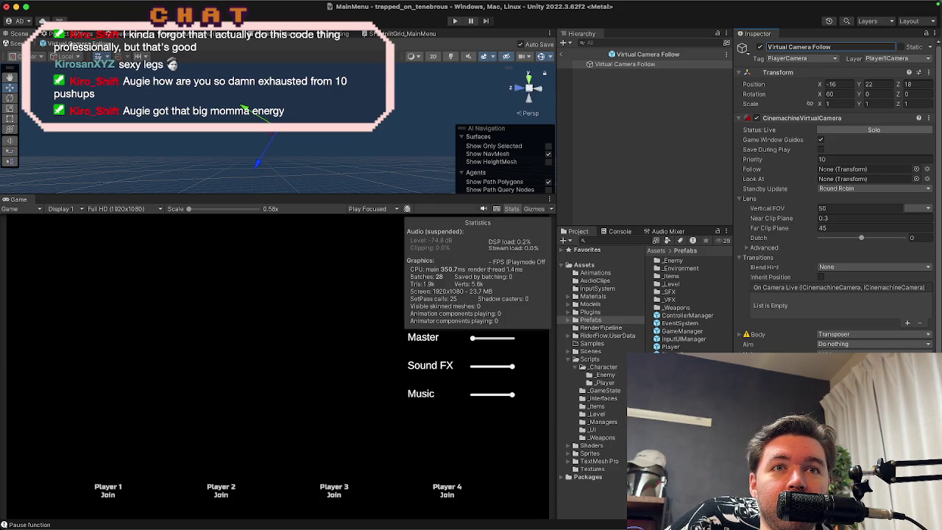
Step: In the State-Driven Camera prefab, rename the Virtual Camera child to Virtual Camera Follow
{"action": "left_click", "coordinate": [674, 354]}
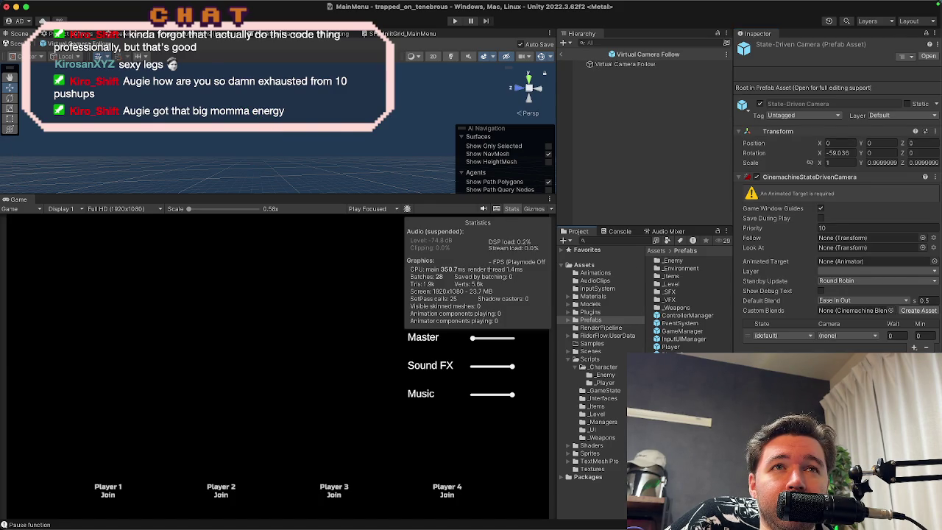
{"action": "double_click", "coordinate": [673, 354]}
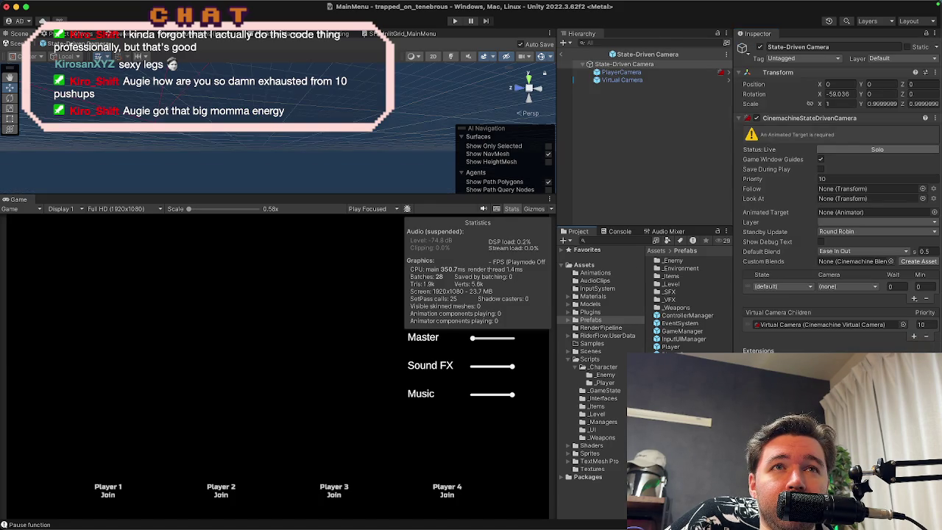
{"action": "left_click", "coordinate": [622, 79]}
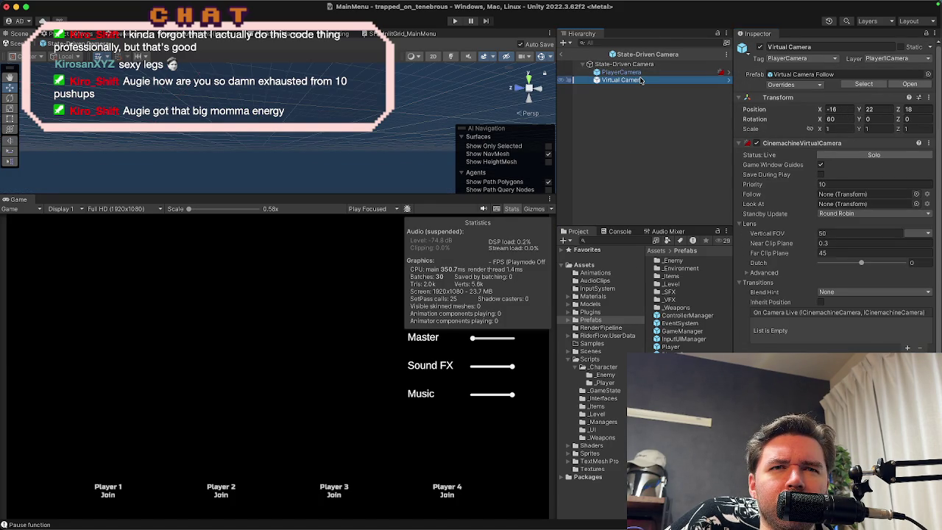
{"action": "left_click", "coordinate": [817, 46]}
{"action": "left_click", "coordinate": [817, 45]}
{"action": "type", "text": "Follow"}
{"action": "key", "text": "Return"}
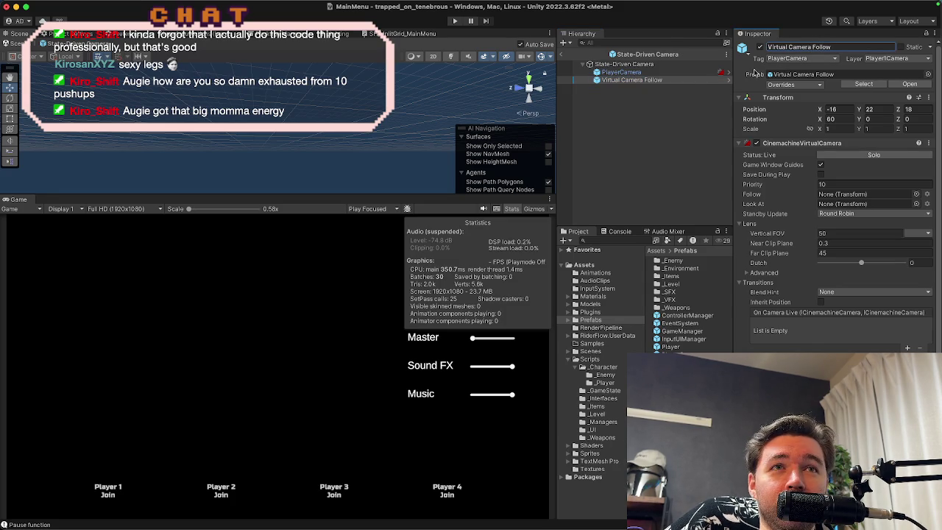
{"action": "left_click", "coordinate": [669, 72]}
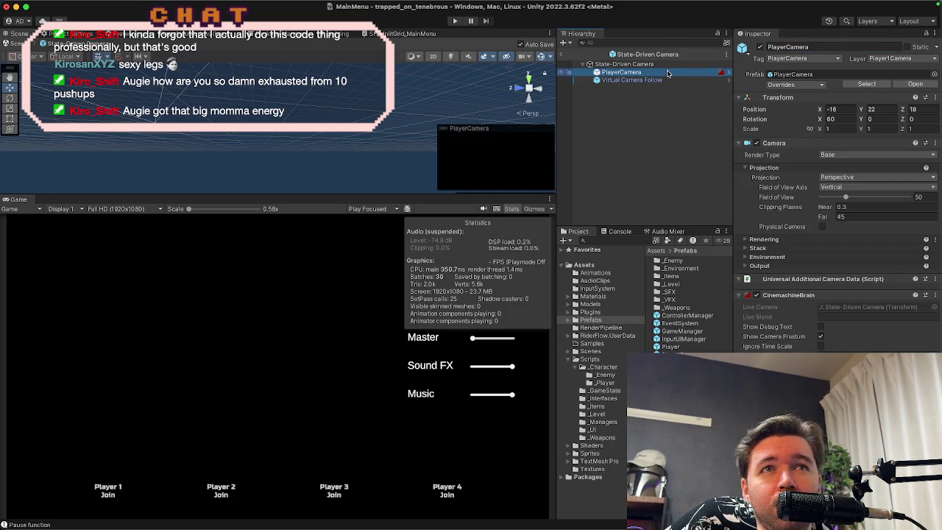
{"action": "left_click", "coordinate": [668, 79]}
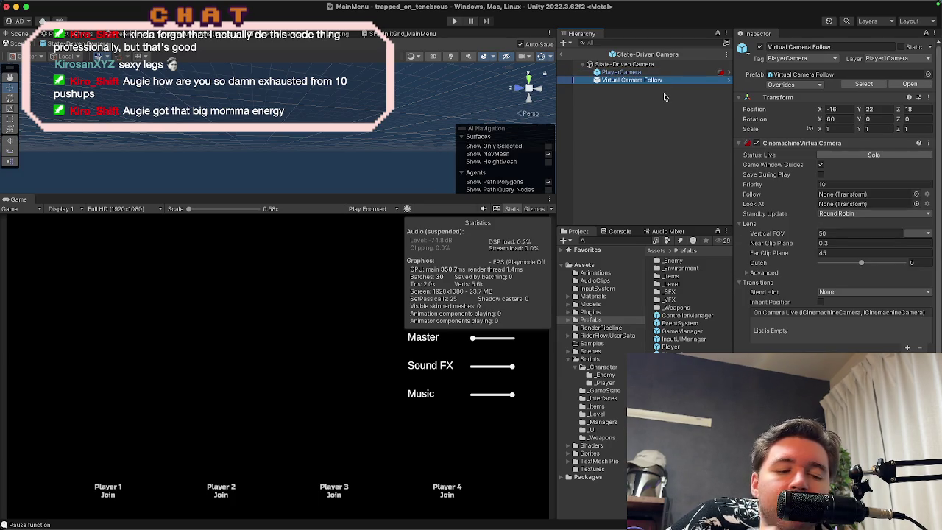
Step: Duplicate the Virtual Camera Follow child in the Hierarchy, then delete the copy
{"action": "key", "text": "super+d"}
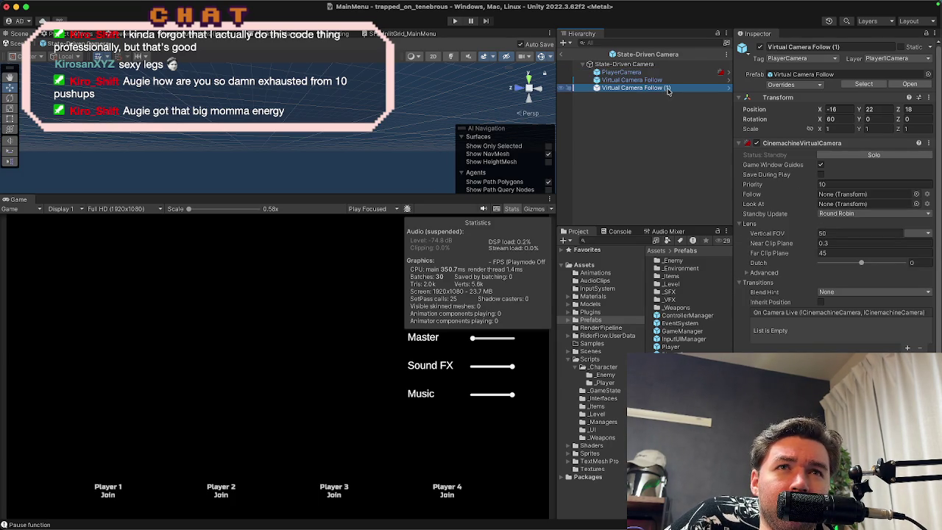
{"action": "right_click", "coordinate": [666, 89]}
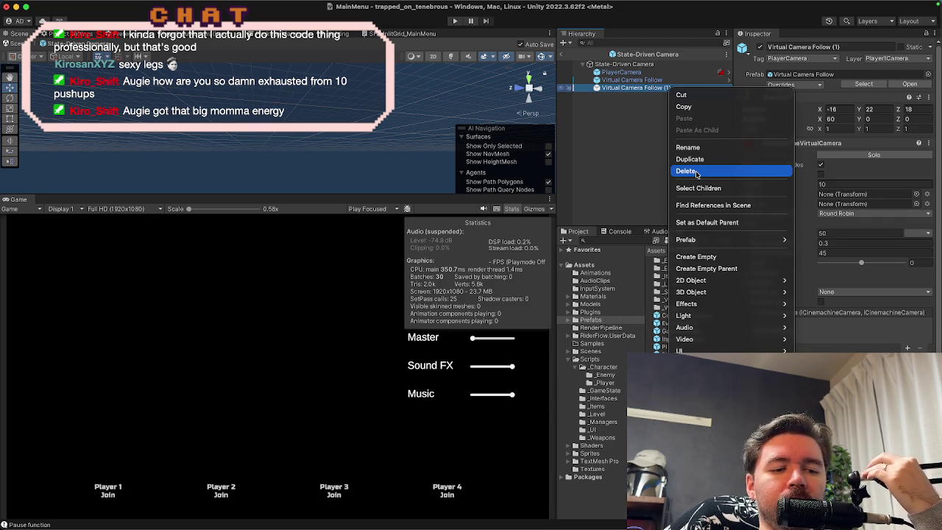
{"action": "left_click", "coordinate": [696, 172]}
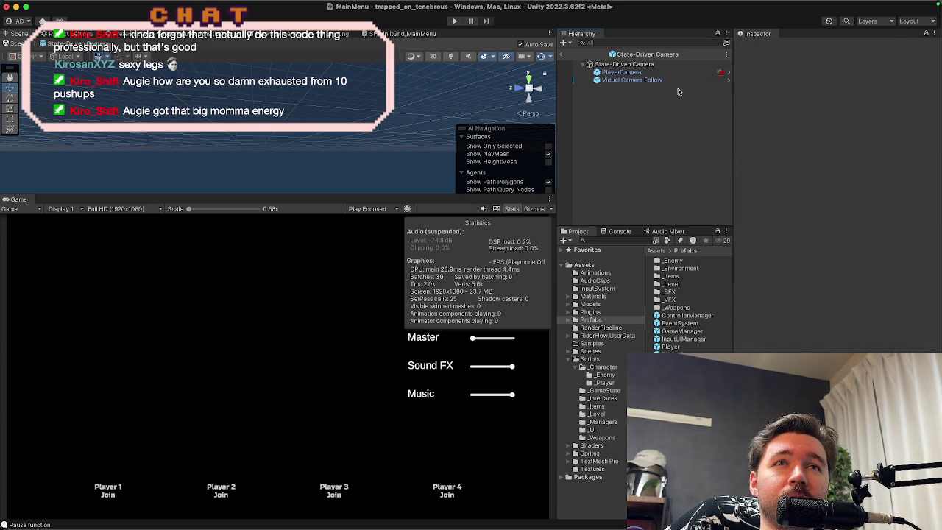
Step: Duplicate the Virtual Camera Follow prefab asset as Virtual Camera Pause and drag it under State-Driven Camera
{"action": "left_click", "coordinate": [681, 378]}
{"action": "right_click", "coordinate": [681, 378]}
{"action": "key", "text": "Escape"}
{"action": "key", "text": "super+d"}
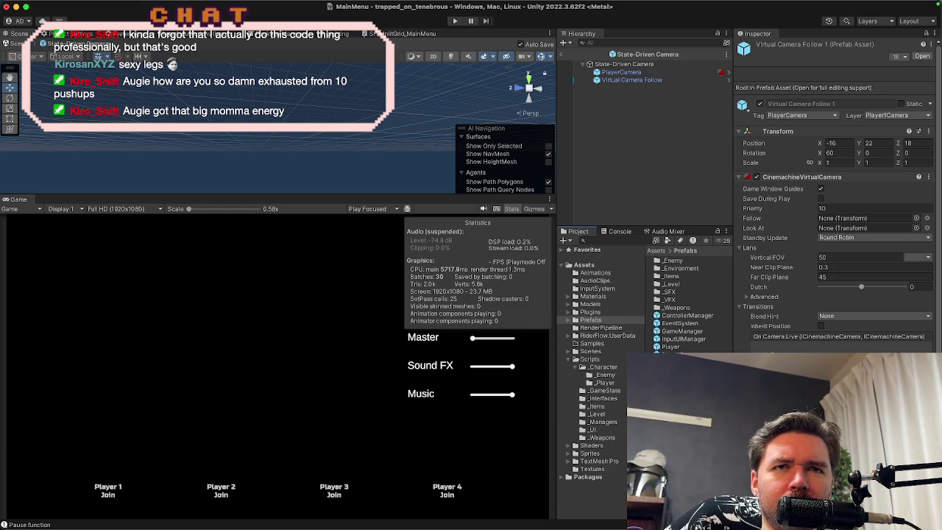
{"action": "left_click", "coordinate": [685, 401]}
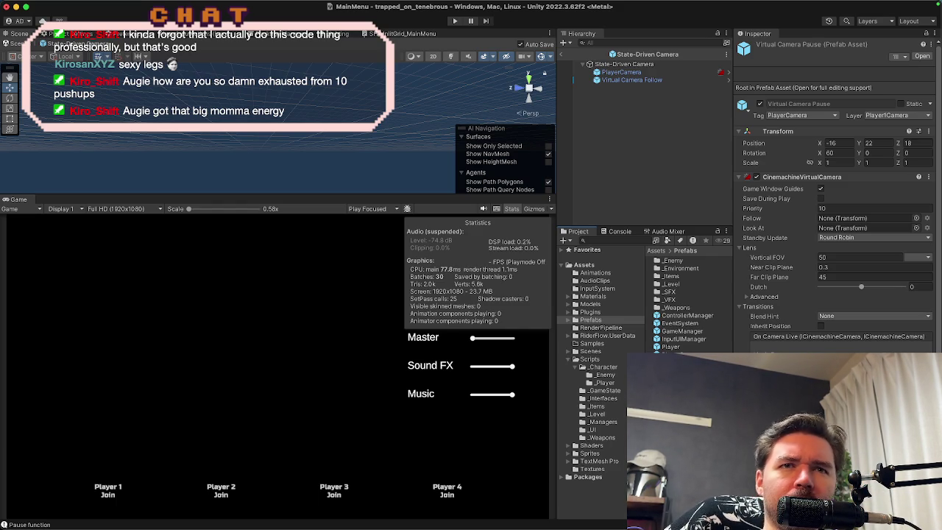
{"action": "mouse_move", "coordinate": [684, 401]}
{"action": "left_mouse_down"}
{"action": "mouse_move", "coordinate": [689, 205]}
{"action": "mouse_move", "coordinate": [643, 65]}
{"action": "left_mouse_up"}
{"action": "left_click", "coordinate": [642, 65]}
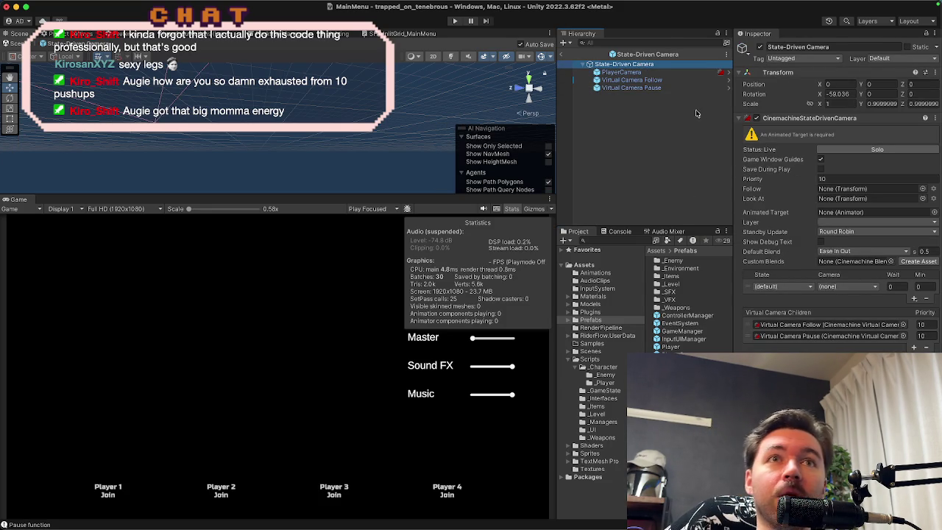
{"action": "left_click", "coordinate": [680, 88]}
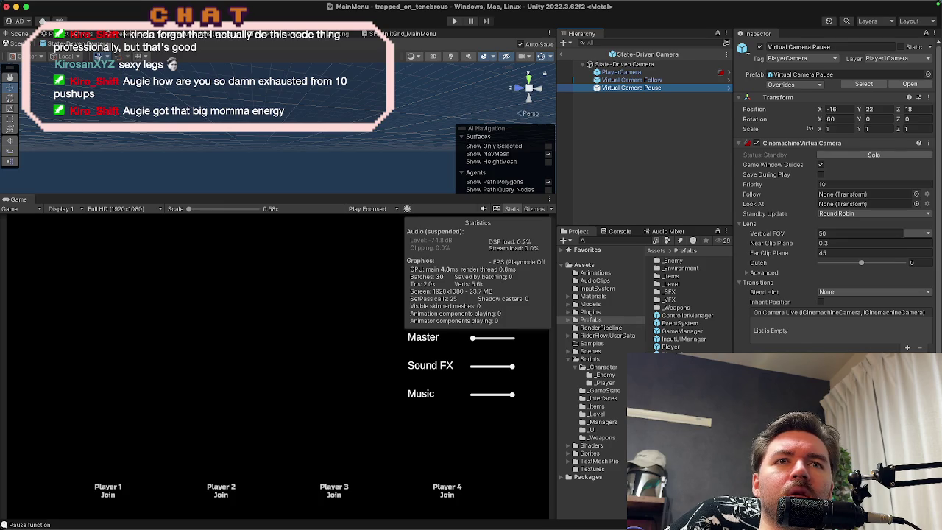
Step: Set the Virtual Camera Pause prefab's far clip plane to 45
{"action": "left_click", "coordinate": [910, 83]}
{"action": "left_click", "coordinate": [826, 209]}
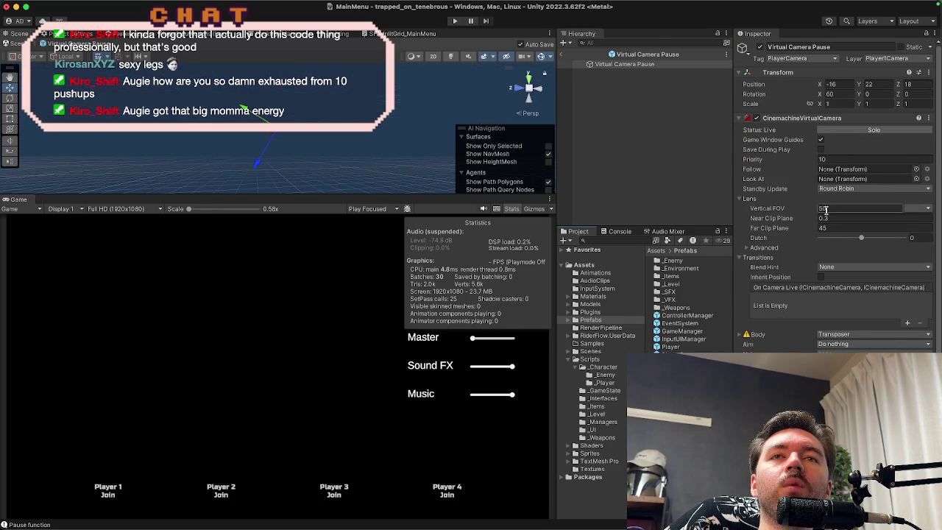
{"action": "scroll", "coordinate": [826, 210], "scroll_direction": "down", "scroll_amount": 1}
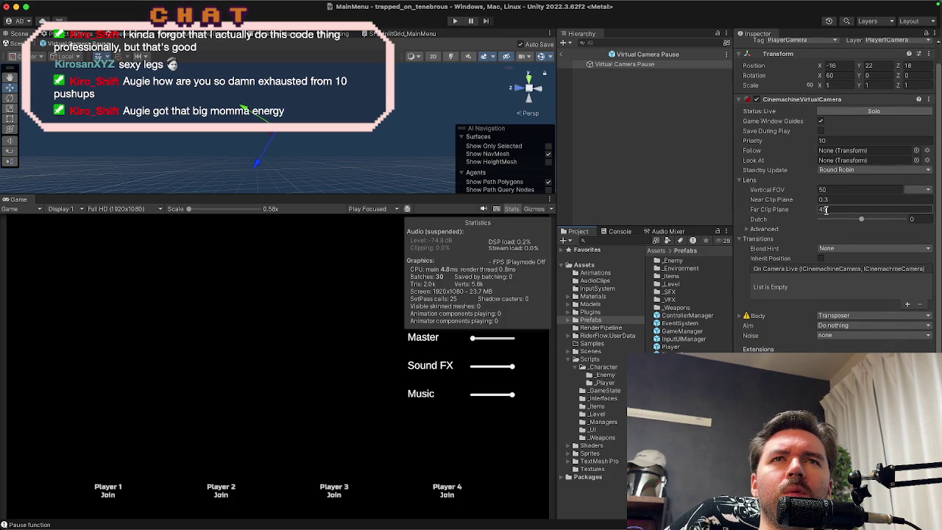
{"action": "key", "text": "Return"}
{"action": "scroll", "coordinate": [828, 184], "scroll_direction": "up", "scroll_amount": 1}
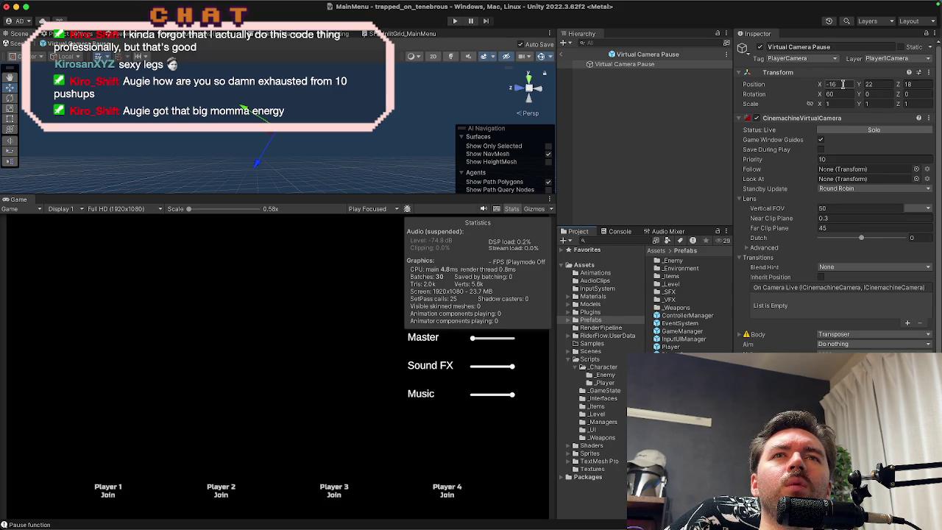
Step: Set Virtual Camera Pause's position to 0, 0, 0, then select the State-Driven Camera prefab
{"action": "left_click_drag", "start_coordinate": [900, 85], "coordinate": [903, 87]}
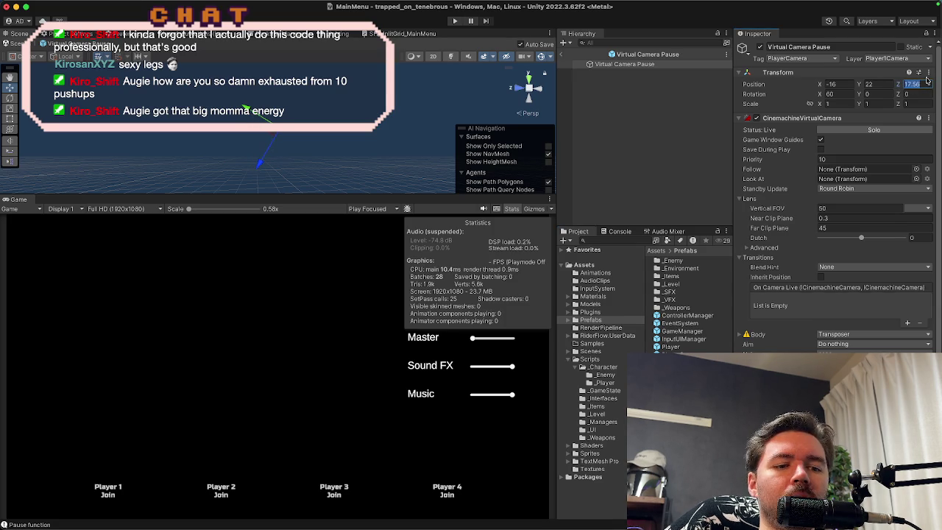
{"action": "type", "text": "80"}
{"action": "type", "text": "18"}
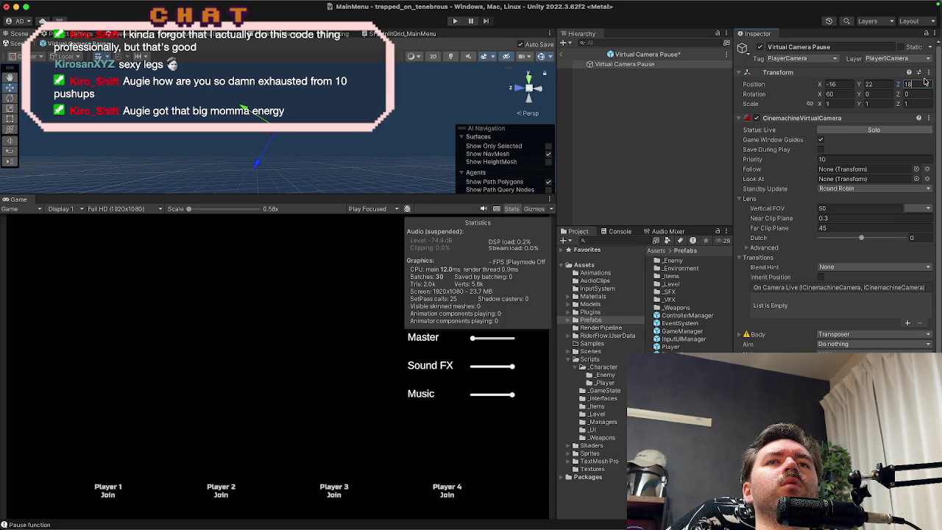
{"action": "left_click", "coordinate": [843, 83]}
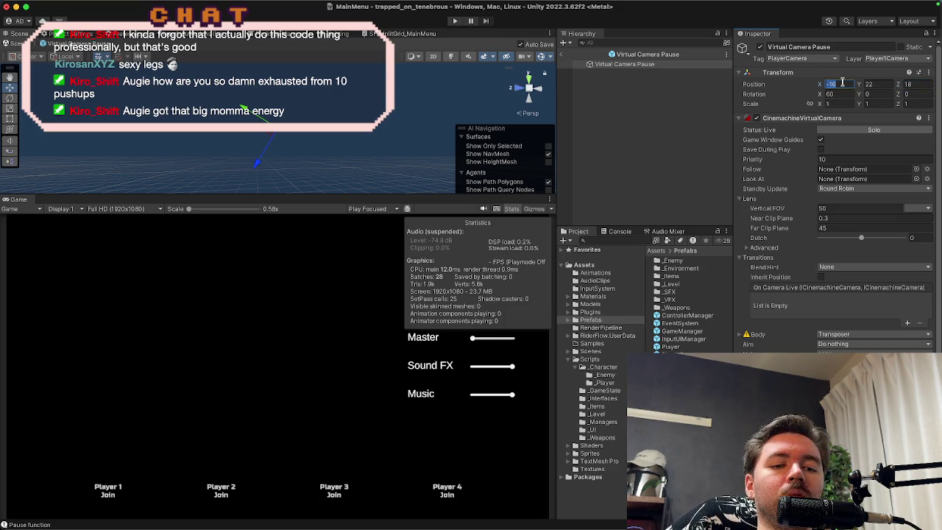
{"action": "type", "text": "0"}
{"action": "key", "text": "Tab"}
{"action": "type", "text": "0"}
{"action": "key", "text": "Tab"}
{"action": "type", "text": "0"}
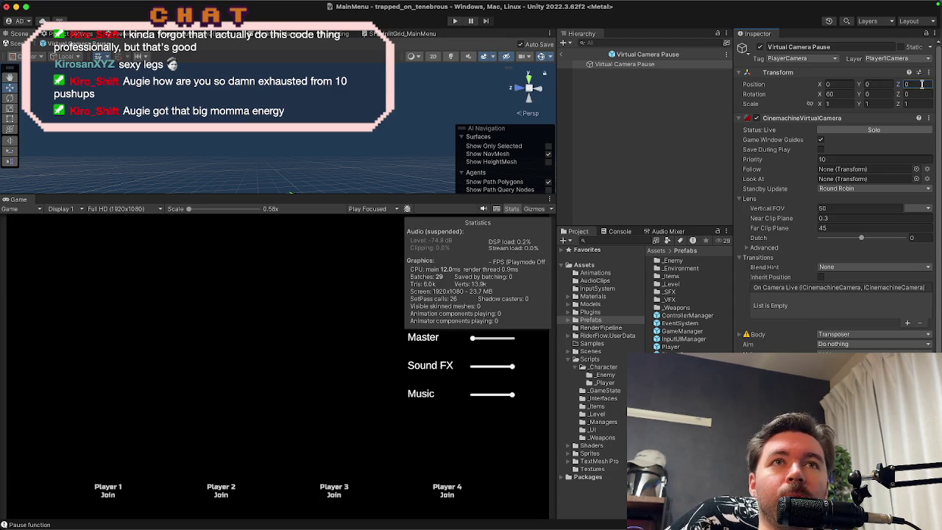
{"action": "left_click", "coordinate": [684, 362]}
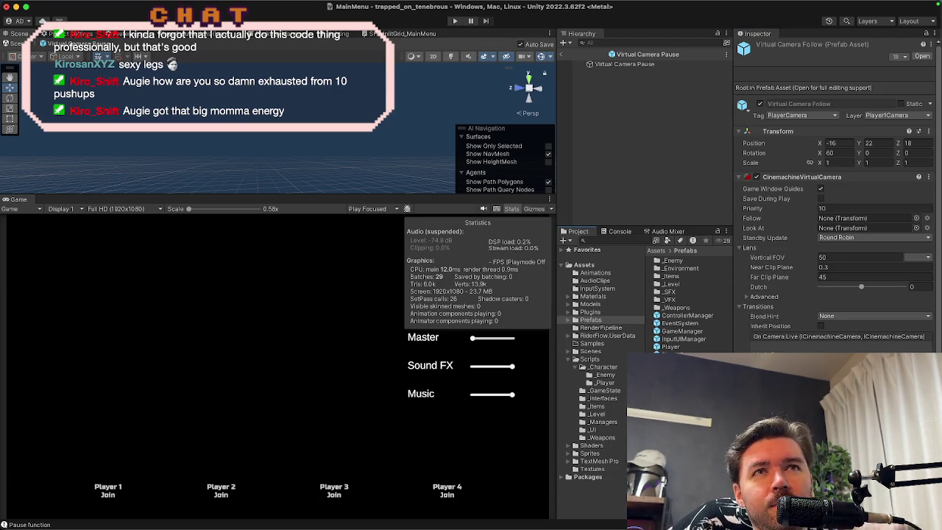
{"action": "left_click", "coordinate": [684, 354]}
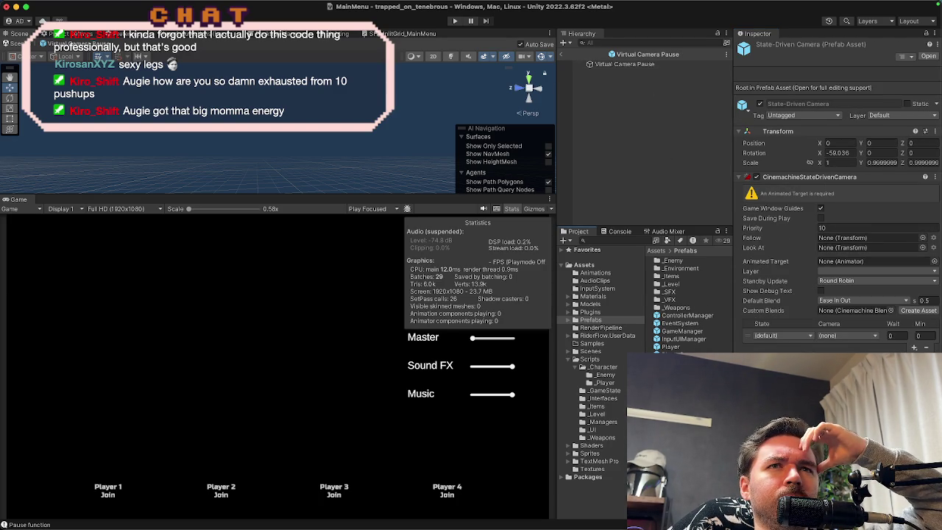
Step: Map the first state to Virtual Camera Follow and a new second state to Virtual Camera Pause
{"action": "double_click", "coordinate": [685, 354]}
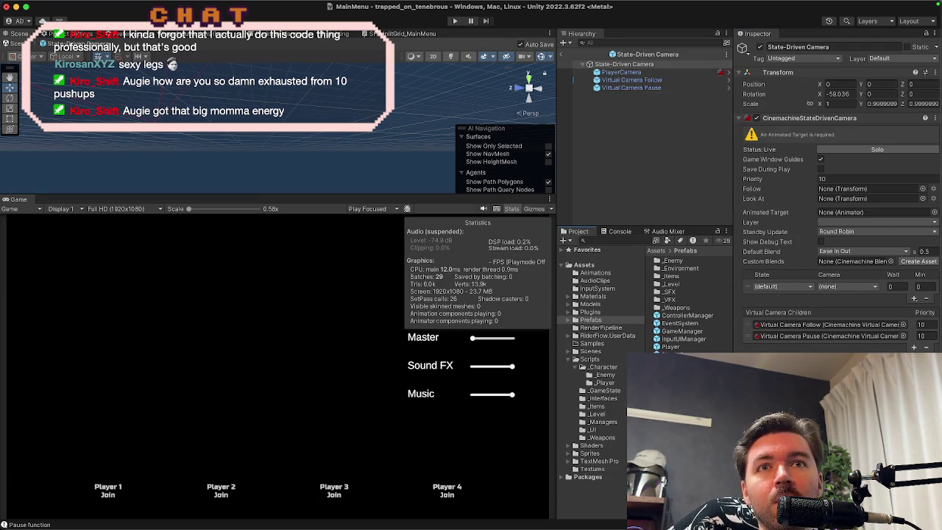
{"action": "left_click", "coordinate": [847, 287]}
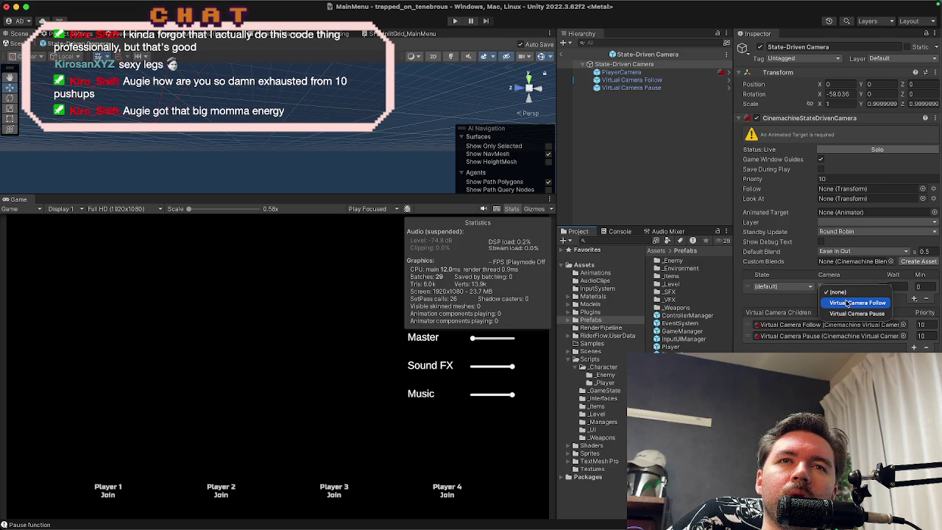
{"action": "left_click", "coordinate": [847, 303]}
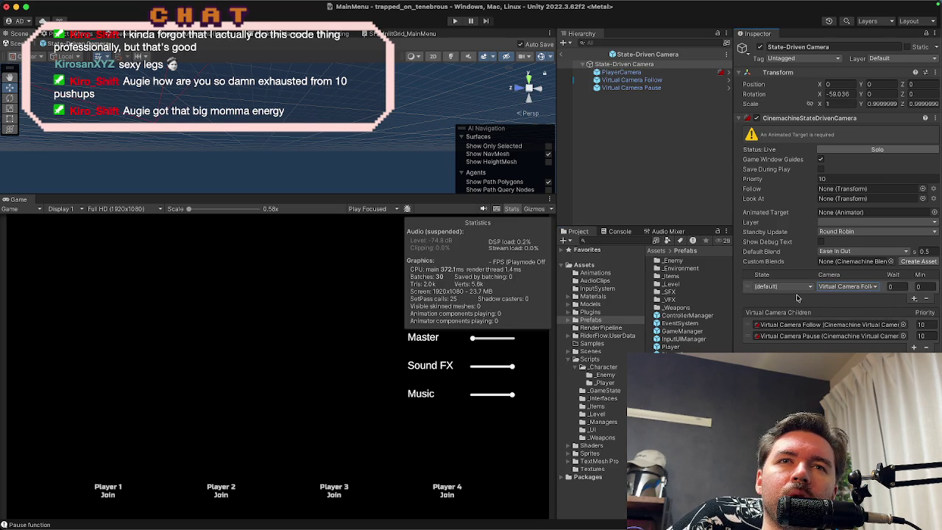
{"action": "left_click", "coordinate": [915, 301]}
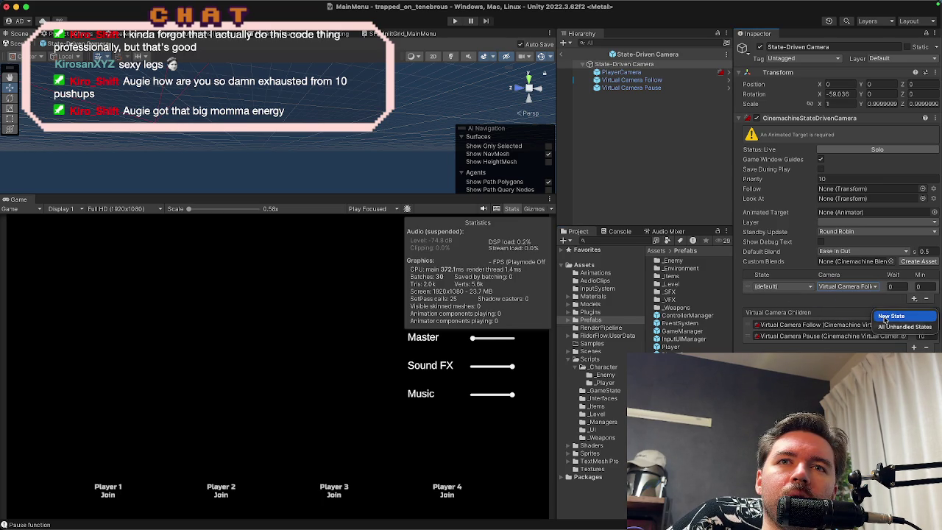
{"action": "left_click", "coordinate": [889, 316]}
{"action": "left_click", "coordinate": [852, 298]}
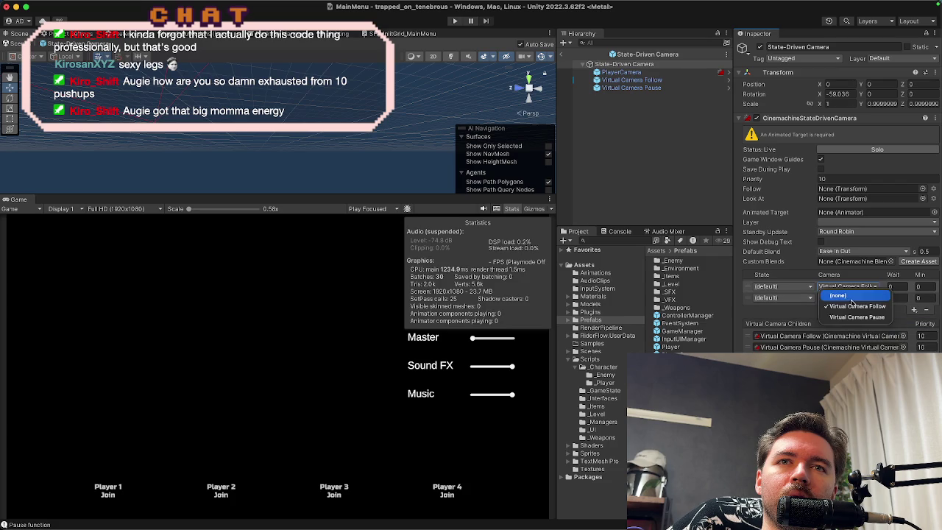
{"action": "left_click", "coordinate": [855, 306]}
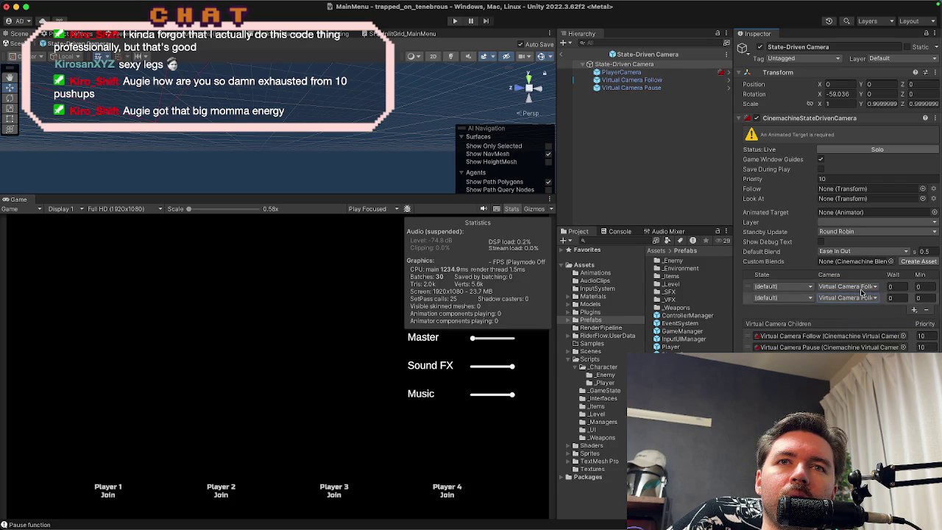
{"action": "left_click", "coordinate": [861, 296]}
{"action": "left_click", "coordinate": [862, 317]}
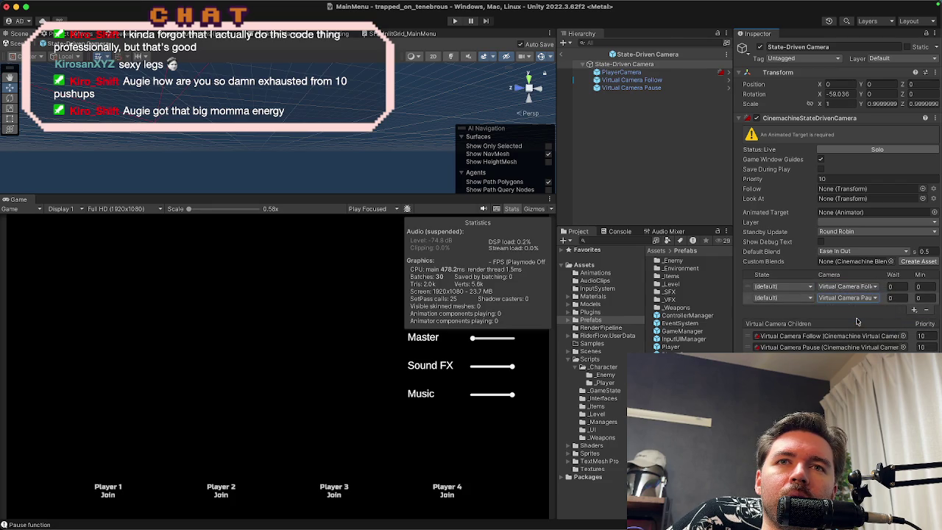
{"action": "left_click", "coordinate": [792, 292]}
{"action": "left_click", "coordinate": [692, 186]}
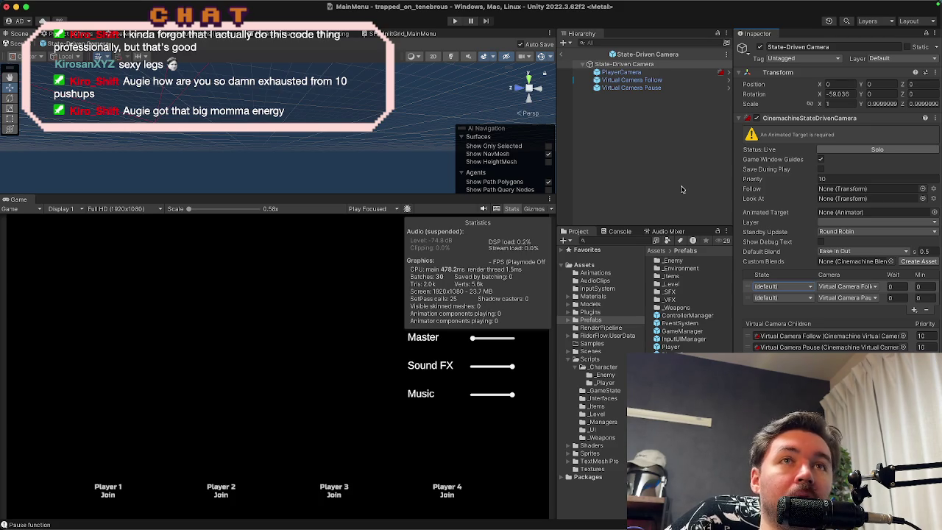
Step: Review the two child cameras and State-Driven Camera settings, then return to the tutorial video
{"action": "mouse_move", "coordinate": [507, 526]}
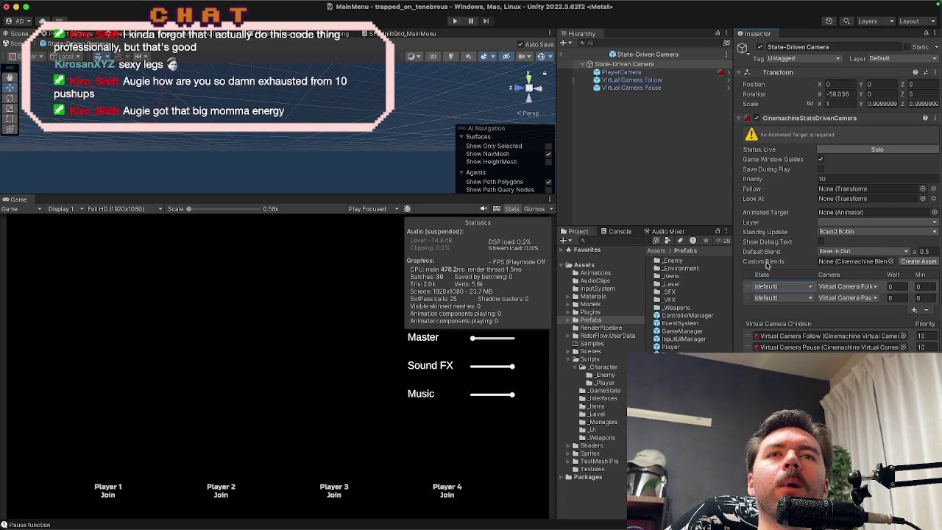
{"action": "left_click", "coordinate": [655, 80]}
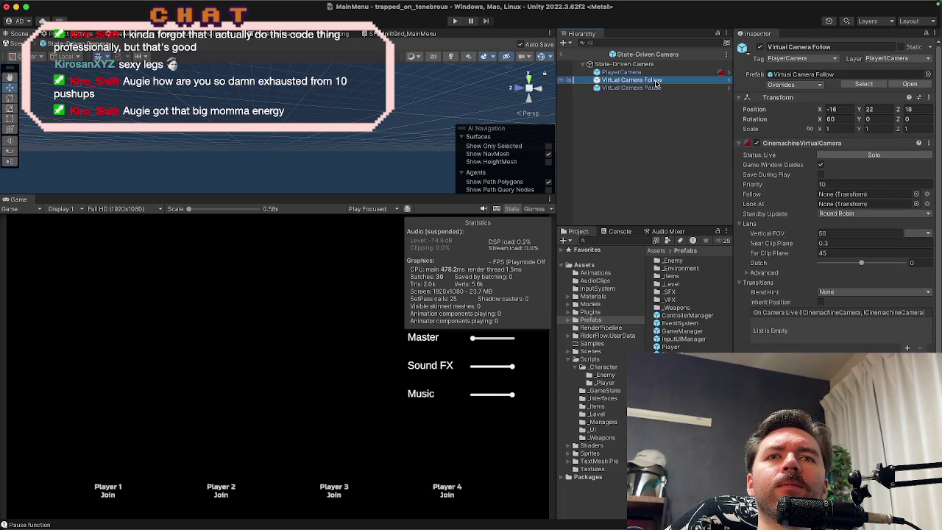
{"action": "left_click", "coordinate": [656, 88]}
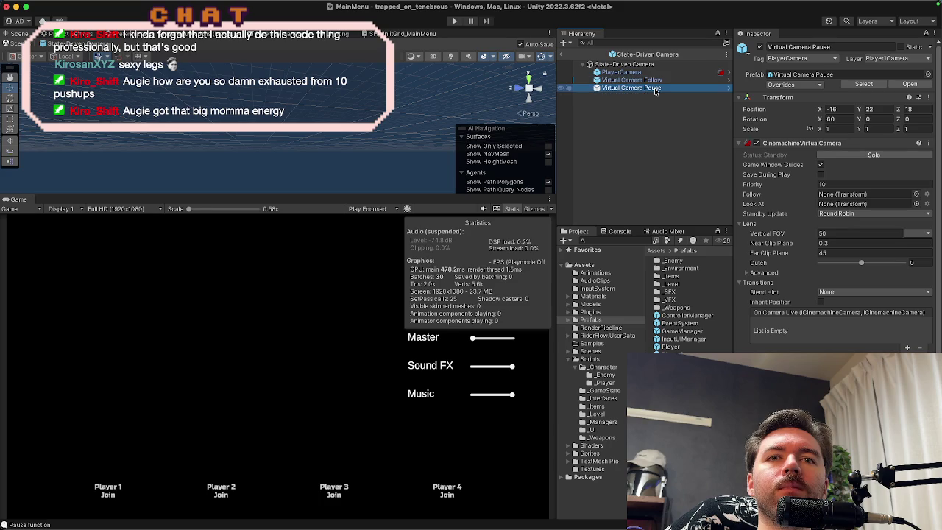
{"action": "left_click_drag", "start_coordinate": [656, 88], "coordinate": [657, 74]}
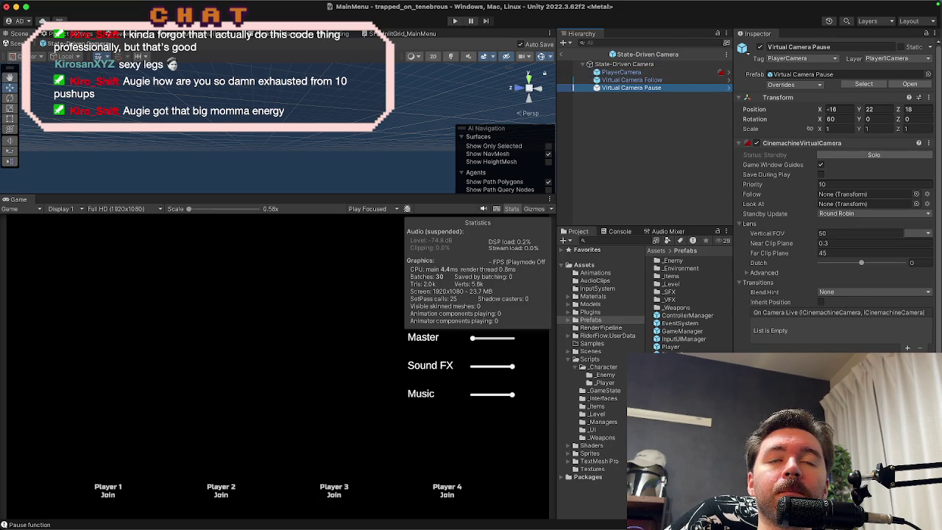
{"action": "left_click", "coordinate": [629, 65]}
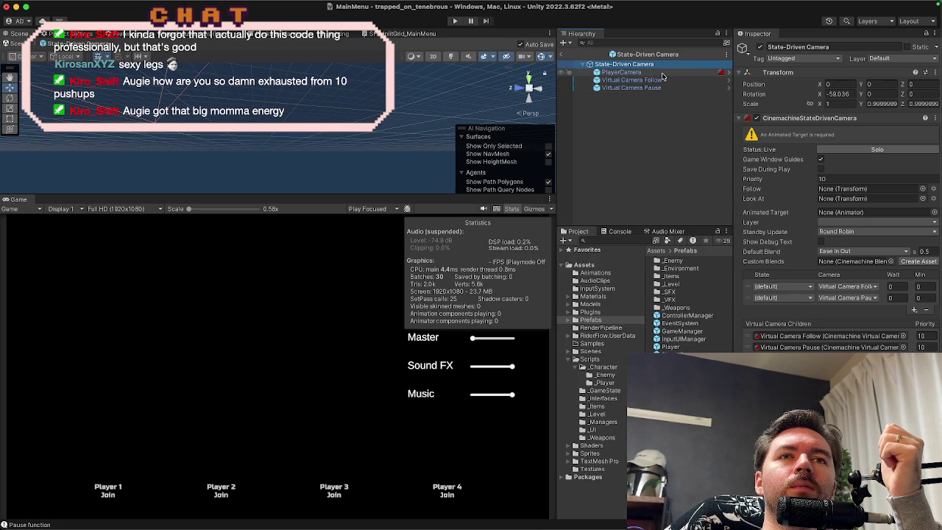
{"action": "left_click", "coordinate": [283, 507]}
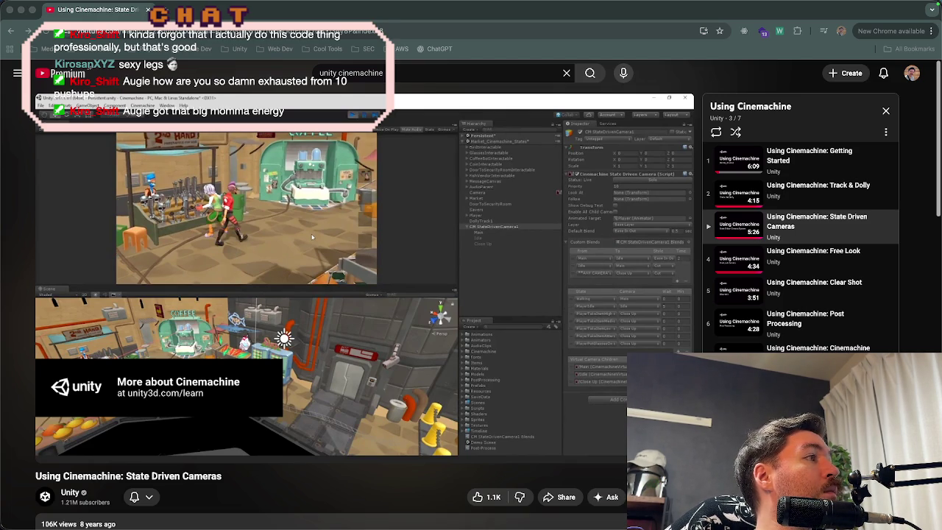
Step: Switch to the browser and open the Cinemachine package documentation
{"action": "key", "text": "super+Tab"}
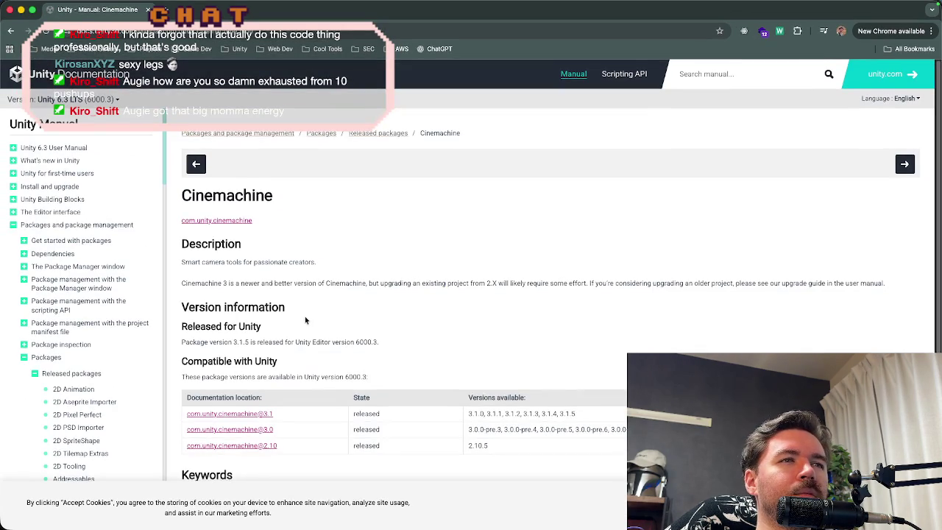
{"action": "scroll", "coordinate": [305, 320], "scroll_direction": "down", "scroll_amount": 5}
{"action": "scroll", "coordinate": [304, 322], "scroll_direction": "up", "scroll_amount": 3}
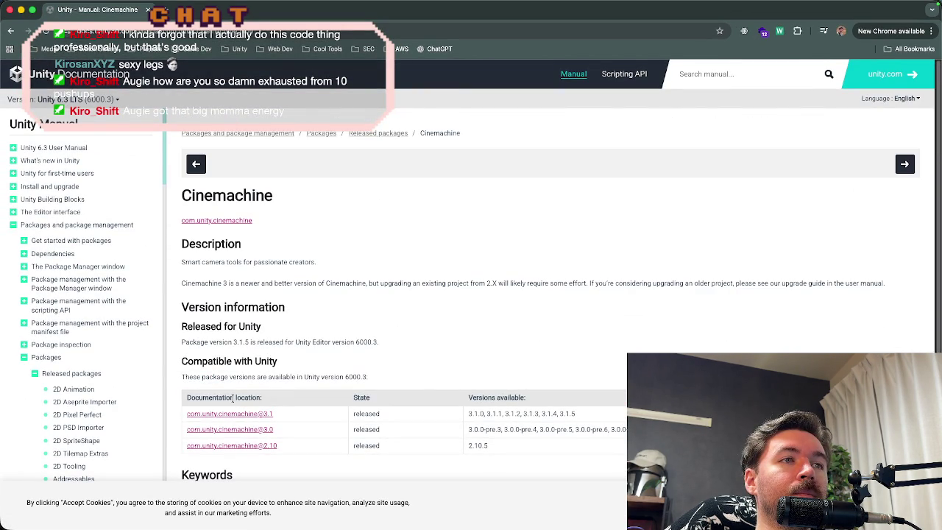
{"action": "scroll", "coordinate": [81, 294], "scroll_direction": "down", "scroll_amount": 10}
{"action": "scroll", "coordinate": [73, 252], "scroll_direction": "up", "scroll_amount": 5}
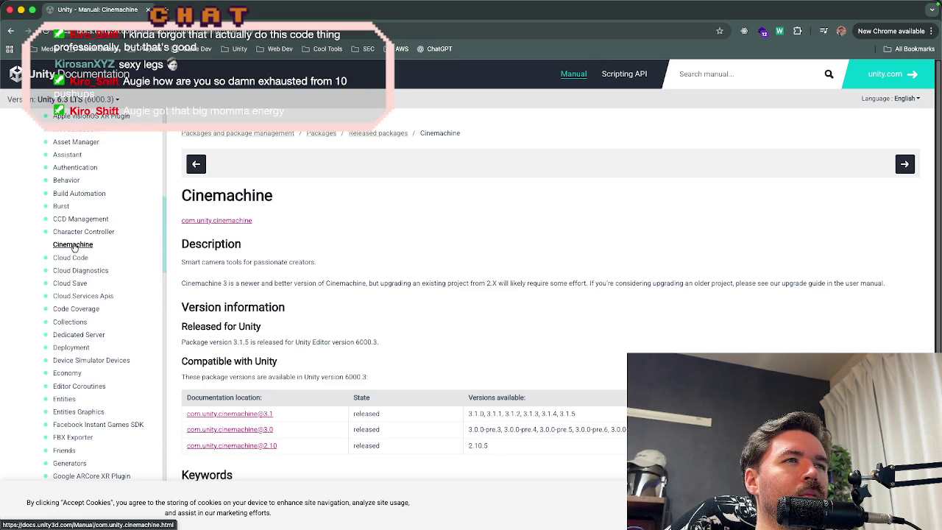
{"action": "left_click", "coordinate": [234, 220]}
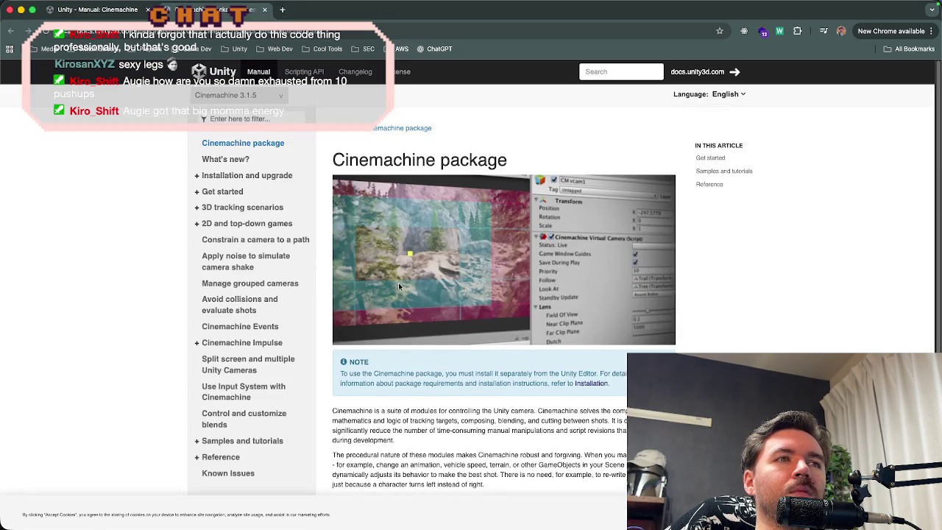
Step: Go to the Manage grouped cameras page and follow its State-Driven Camera link
{"action": "scroll", "coordinate": [398, 282], "scroll_direction": "down", "scroll_amount": 3}
{"action": "scroll", "coordinate": [396, 290], "scroll_direction": "up", "scroll_amount": 3}
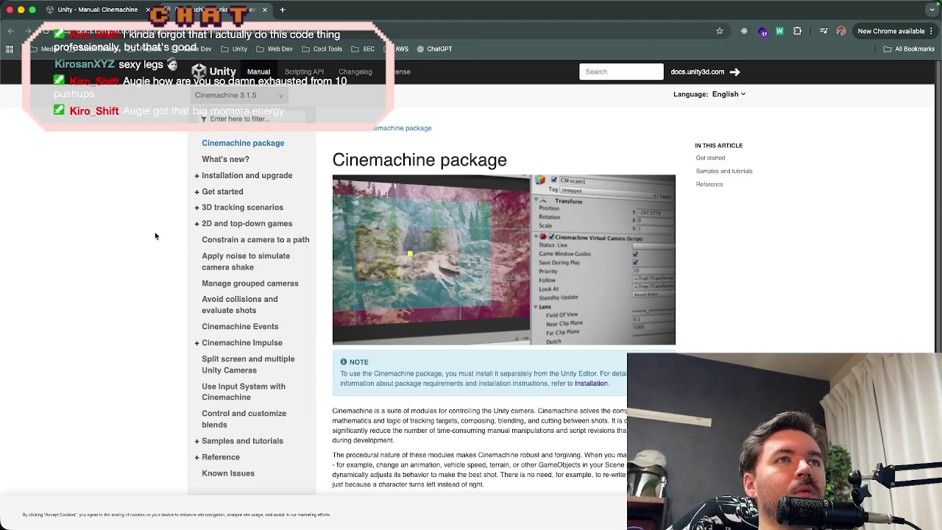
{"action": "key", "text": "super+f"}
{"action": "type", "text": "state"}
{"action": "key", "text": "BackSpace"}
{"action": "key", "text": "BackSpace"}
{"action": "key", "text": "BackSpace"}
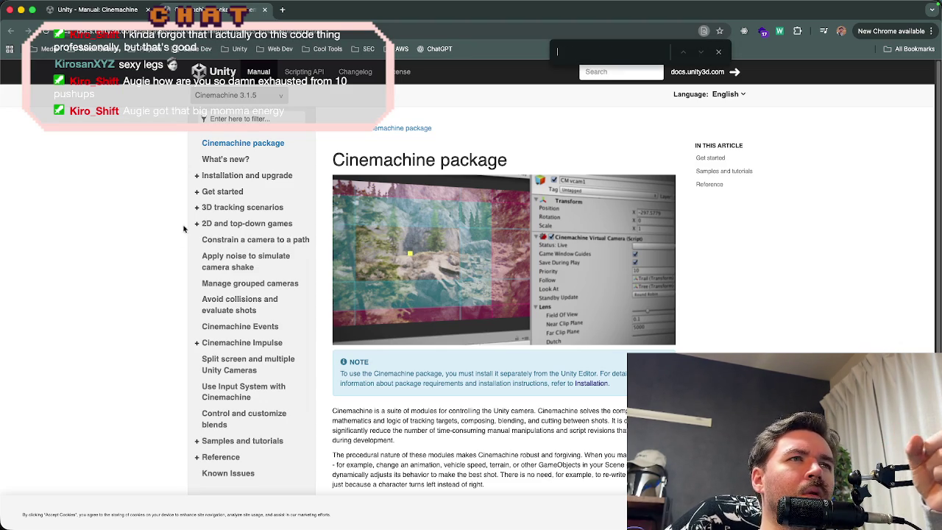
{"action": "left_click", "coordinate": [210, 289]}
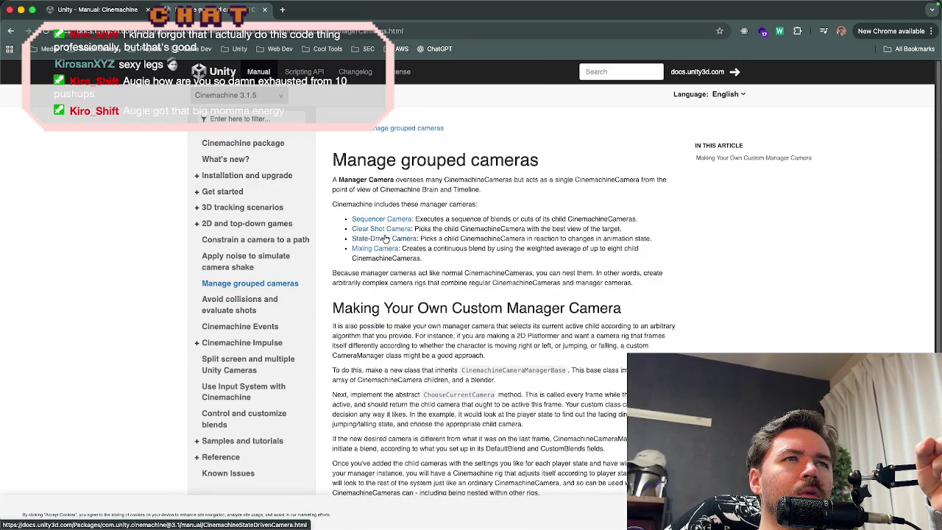
{"action": "left_click", "coordinate": [385, 241]}
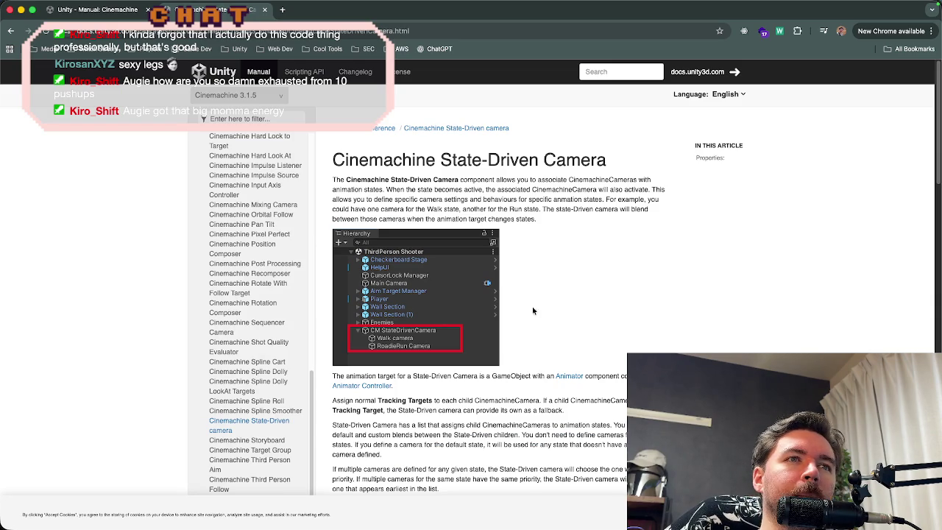
Step: Read the State-Driven Camera manual page, briefly selecting its web address
{"action": "scroll", "coordinate": [434, 339], "scroll_direction": "down", "scroll_amount": 2}
{"action": "scroll", "coordinate": [434, 338], "scroll_direction": "up", "scroll_amount": 2}
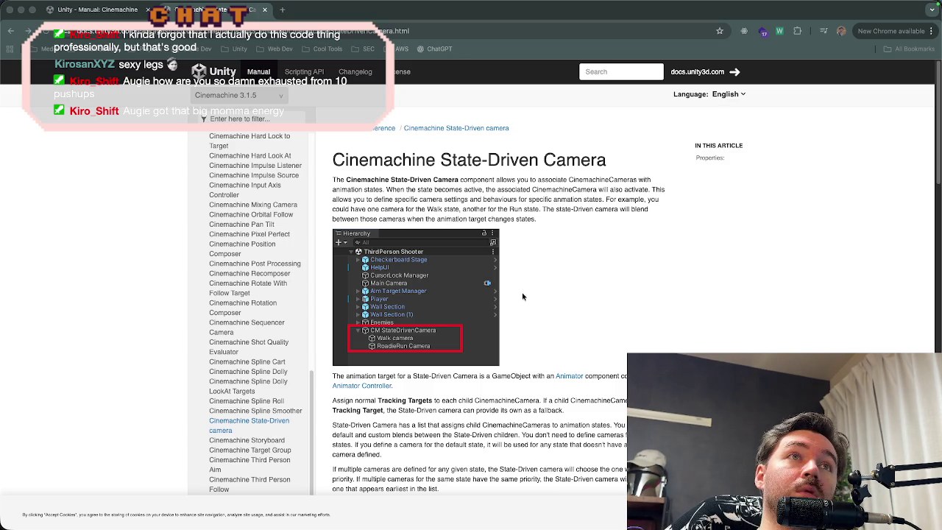
{"action": "left_click", "coordinate": [461, 29]}
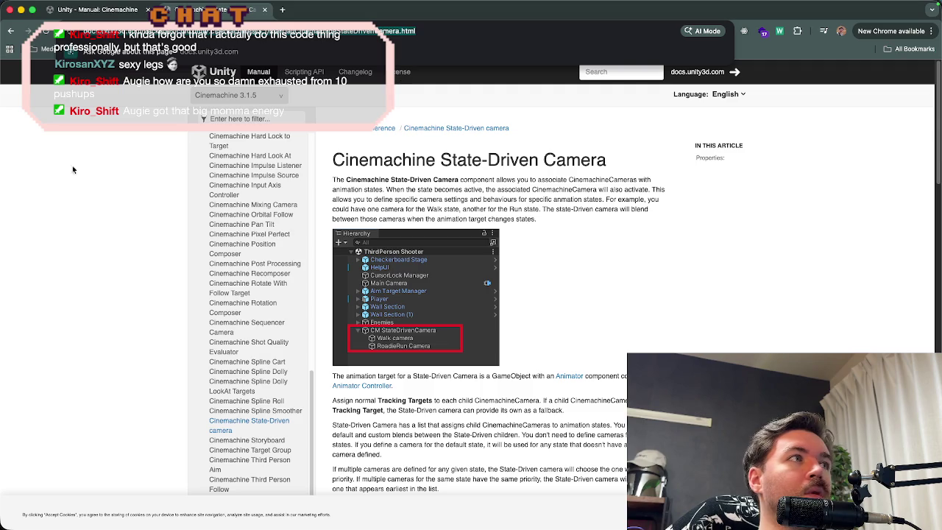
{"action": "left_click", "coordinate": [279, 522]}
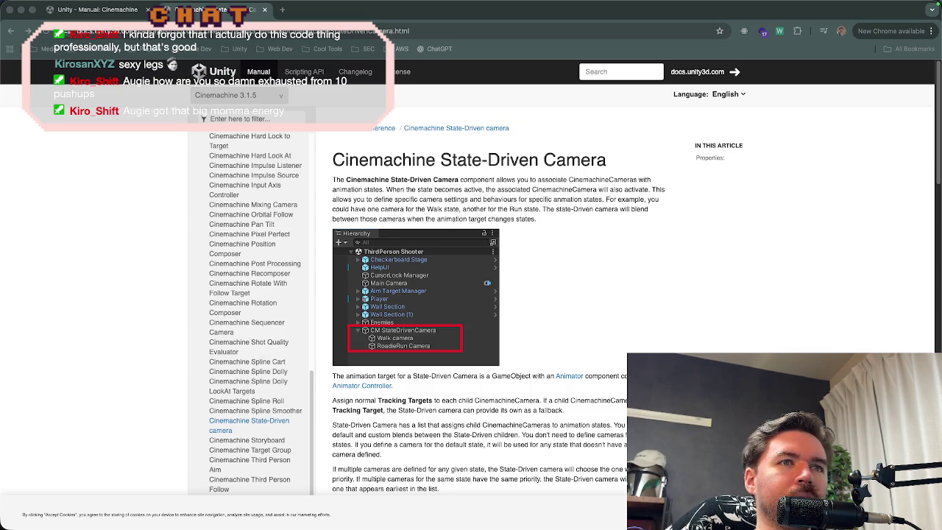
{"action": "scroll", "coordinate": [416, 367], "scroll_direction": "down", "scroll_amount": 5}
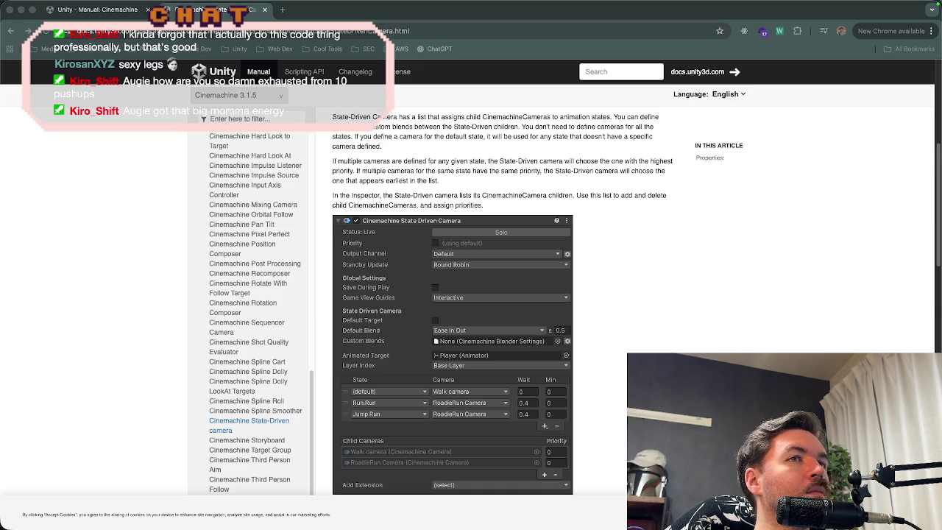
Step: Scroll through the State-Driven Camera Properties table to the page end, then return to Unity
{"action": "scroll", "coordinate": [659, 341], "scroll_direction": "down", "scroll_amount": 5}
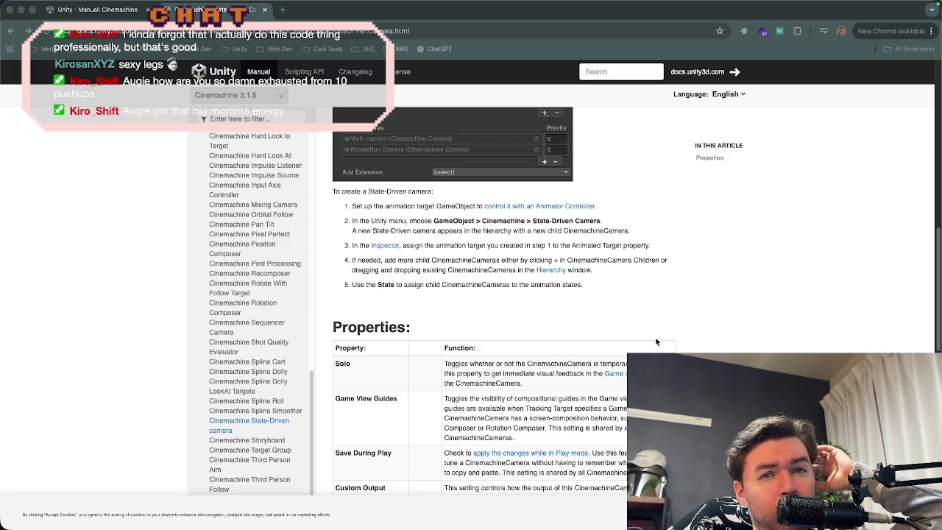
{"action": "scroll", "coordinate": [657, 341], "scroll_direction": "down", "scroll_amount": 1}
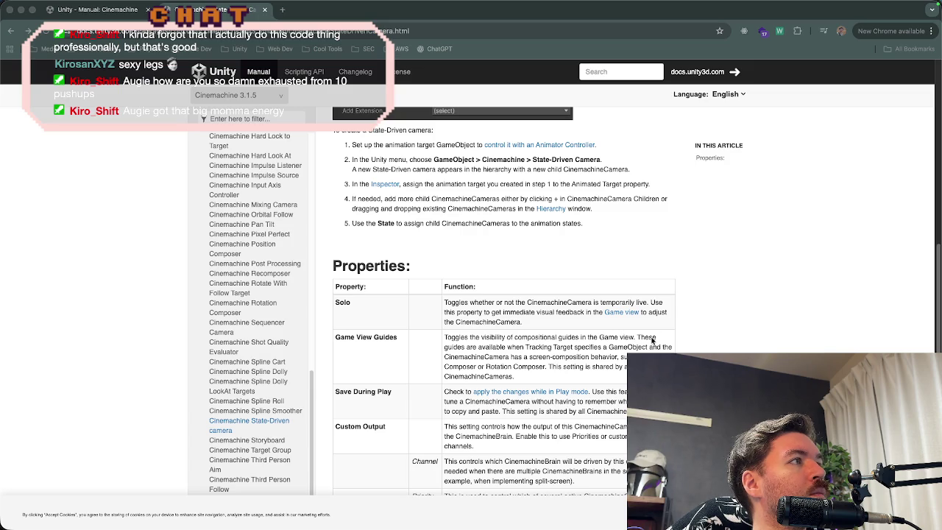
{"action": "scroll", "coordinate": [652, 340], "scroll_direction": "down", "scroll_amount": 8}
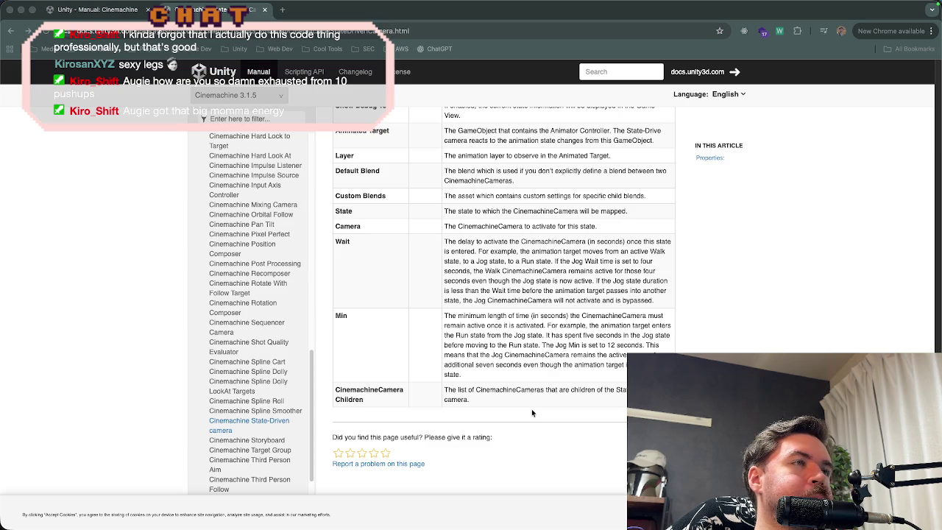
{"action": "mouse_move", "coordinate": [618, 527]}
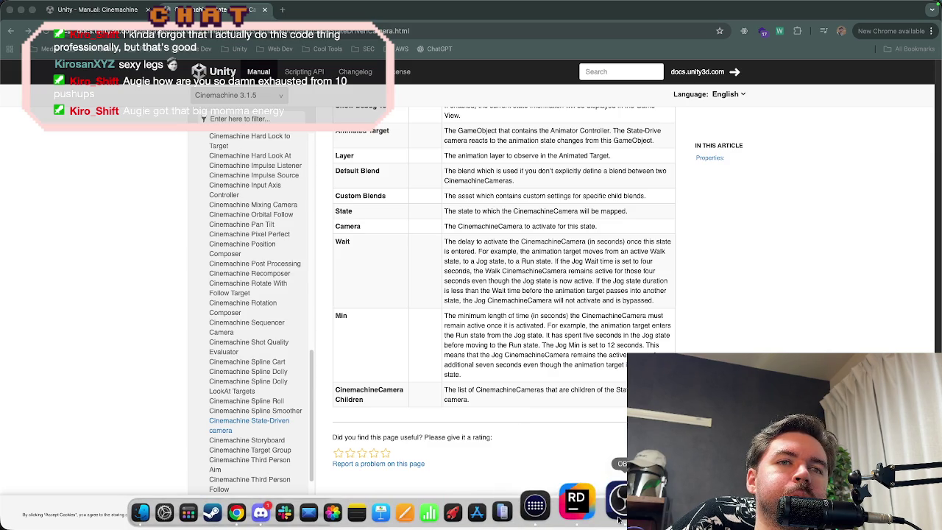
{"action": "left_click", "coordinate": [608, 506]}
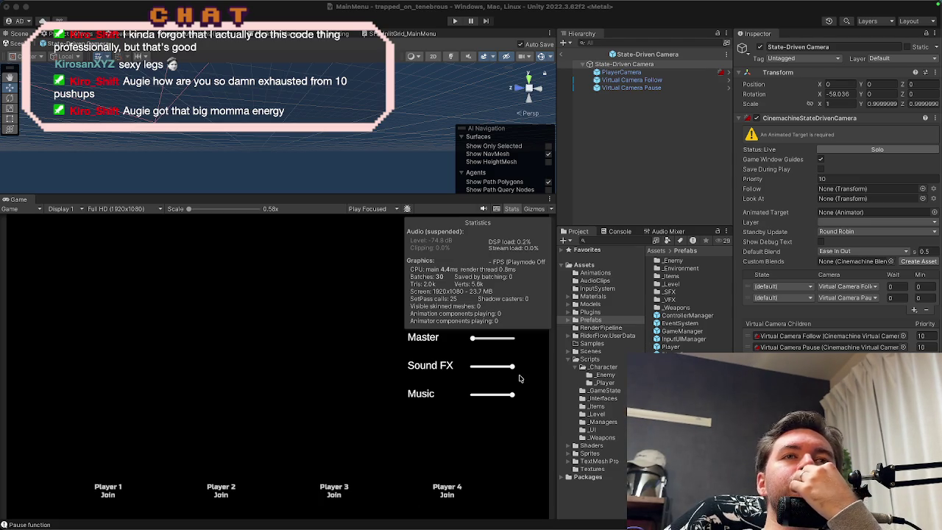
Step: Focus Unity and select the Virtual Camera Follow prefab to view its position and lens settings
{"action": "left_click", "coordinate": [690, 43]}
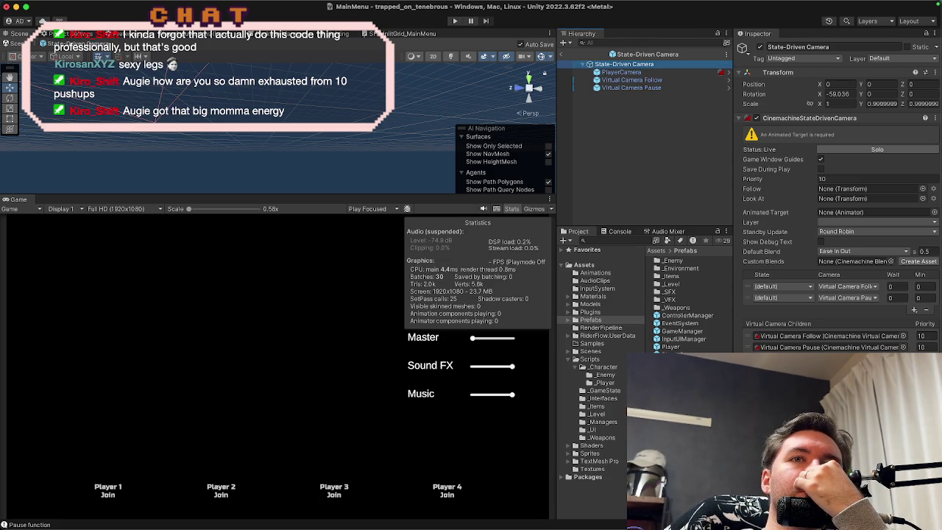
{"action": "left_click", "coordinate": [631, 79]}
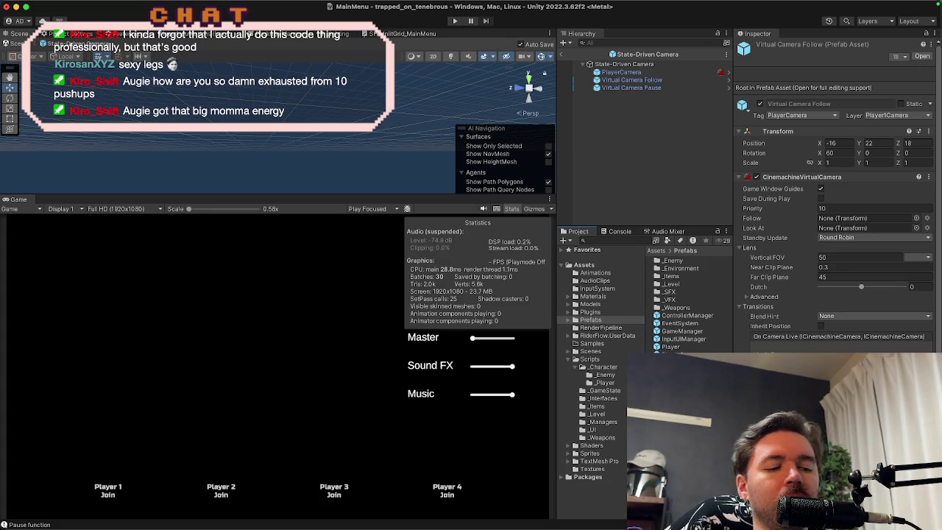
Step: Duplicate the prefab as Virtual Camera Follow Simple and place a PlayerCamera inside it
{"action": "key", "text": "super+d"}
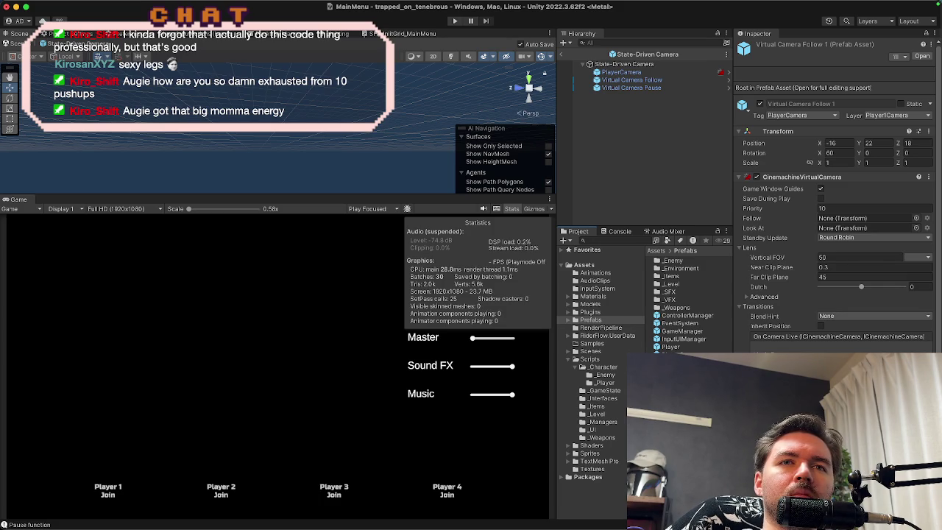
{"action": "type", "text": "Simple"}
{"action": "key", "text": "Return"}
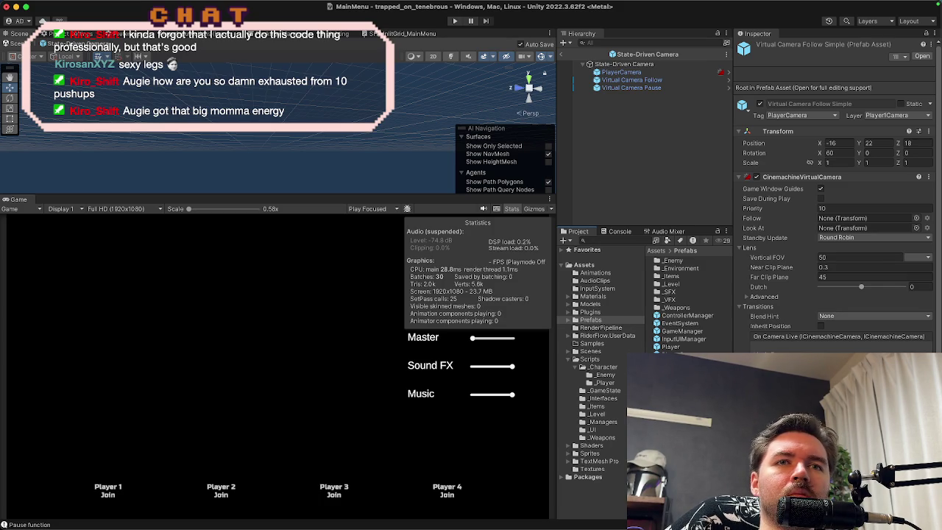
{"action": "key", "text": "super+Down"}
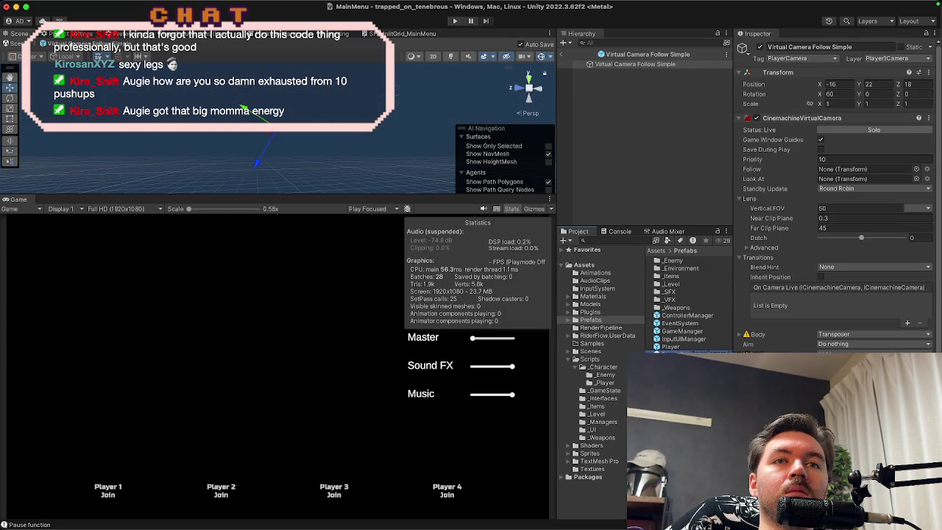
{"action": "left_click_drag", "start_coordinate": [670, 335], "coordinate": [661, 156]}
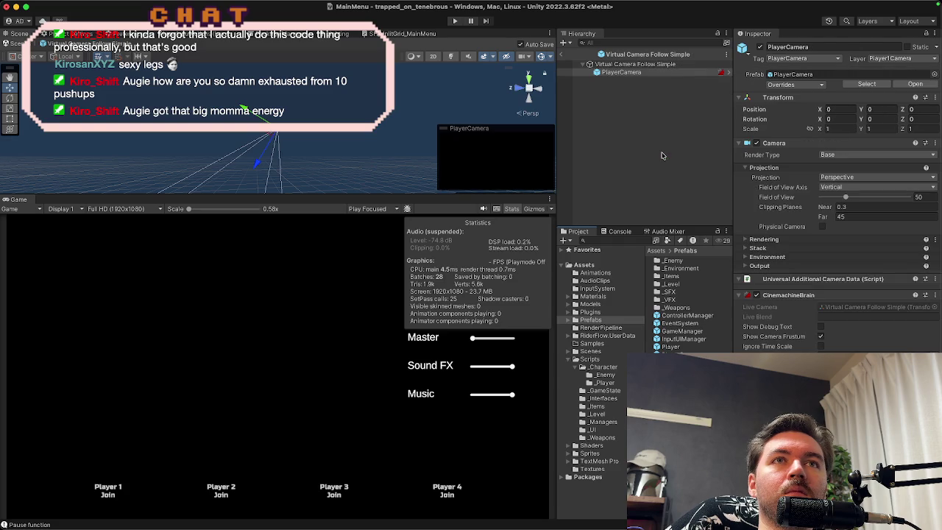
Step: Inspect the PlayerCamera's Camera and CinemachineBrain components in the new prefab
{"action": "left_click", "coordinate": [646, 65]}
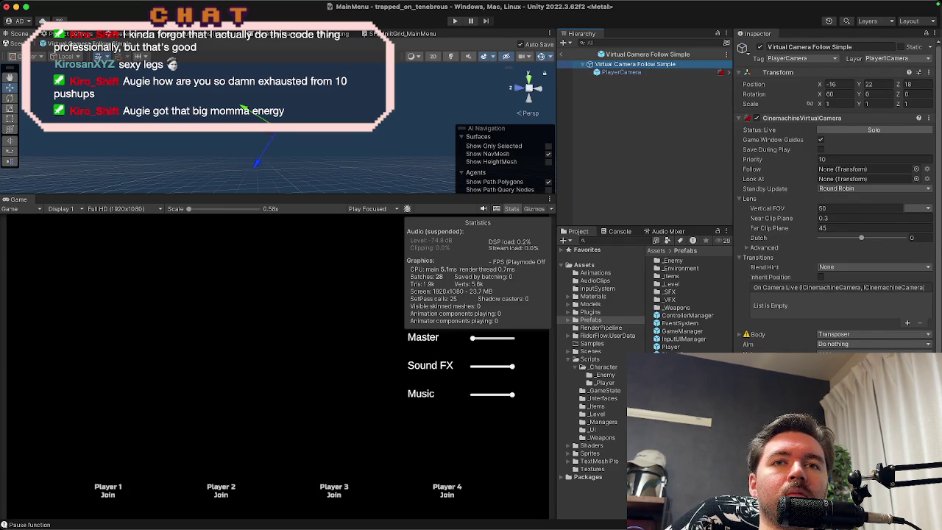
{"action": "left_click", "coordinate": [627, 73]}
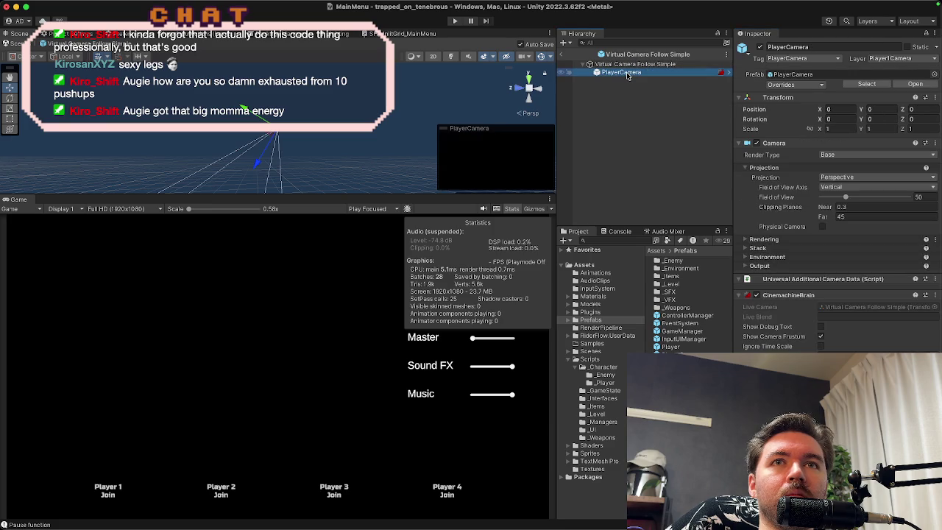
{"action": "left_click", "coordinate": [774, 143]}
{"action": "left_click", "coordinate": [780, 170]}
{"action": "left_click", "coordinate": [776, 171]}
{"action": "left_click", "coordinate": [776, 170]}
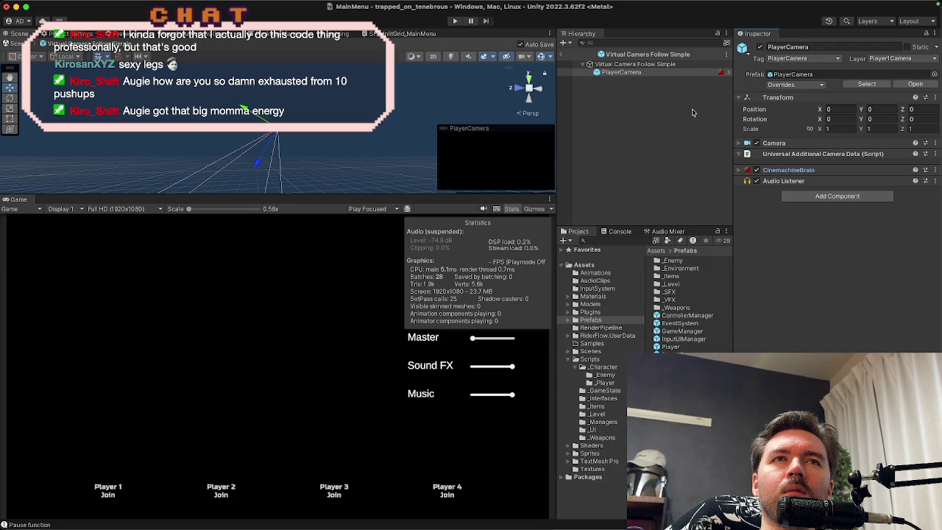
{"action": "left_click", "coordinate": [785, 171]}
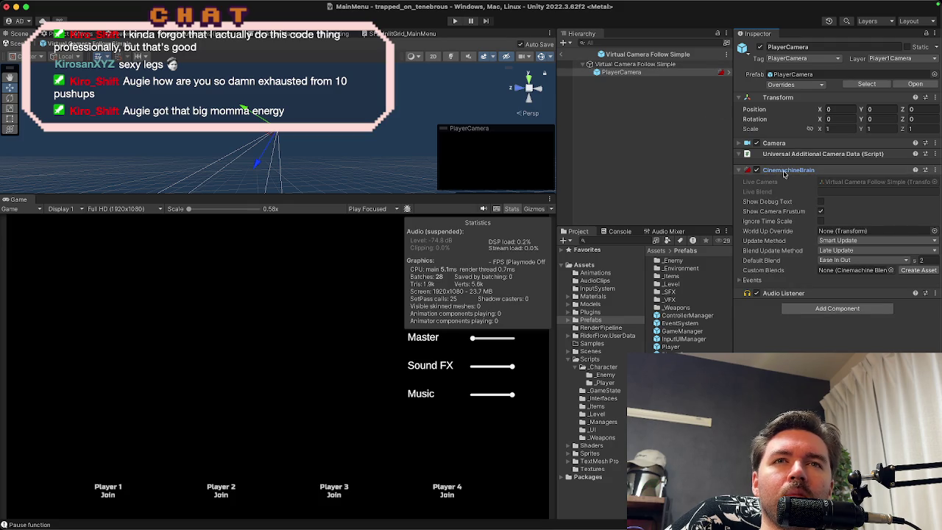
Step: Inspect the Virtual Camera Follow Simple root's Body settings
{"action": "left_click", "coordinate": [638, 64]}
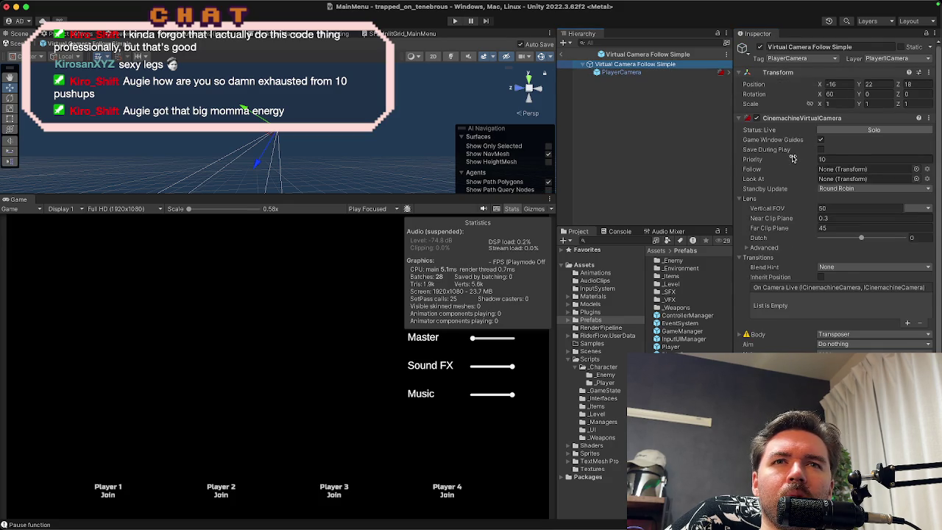
{"action": "scroll", "coordinate": [792, 166], "scroll_direction": "down", "scroll_amount": 2}
{"action": "left_click", "coordinate": [740, 315]}
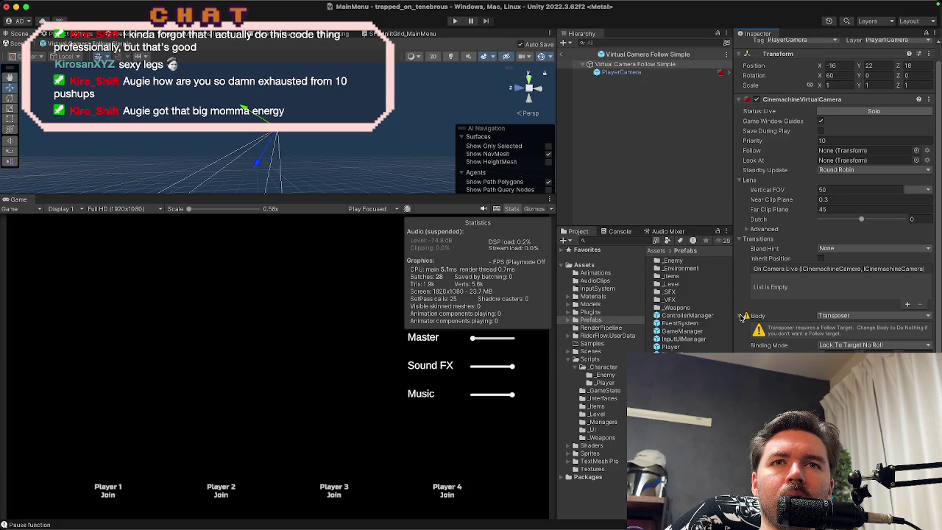
{"action": "left_click", "coordinate": [741, 317]}
{"action": "left_click", "coordinate": [741, 317]}
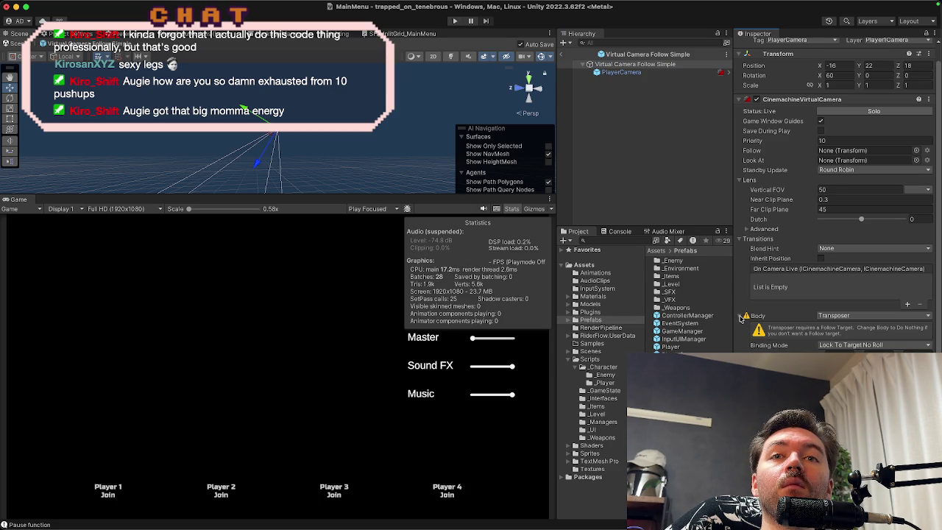
{"action": "left_click", "coordinate": [741, 317]}
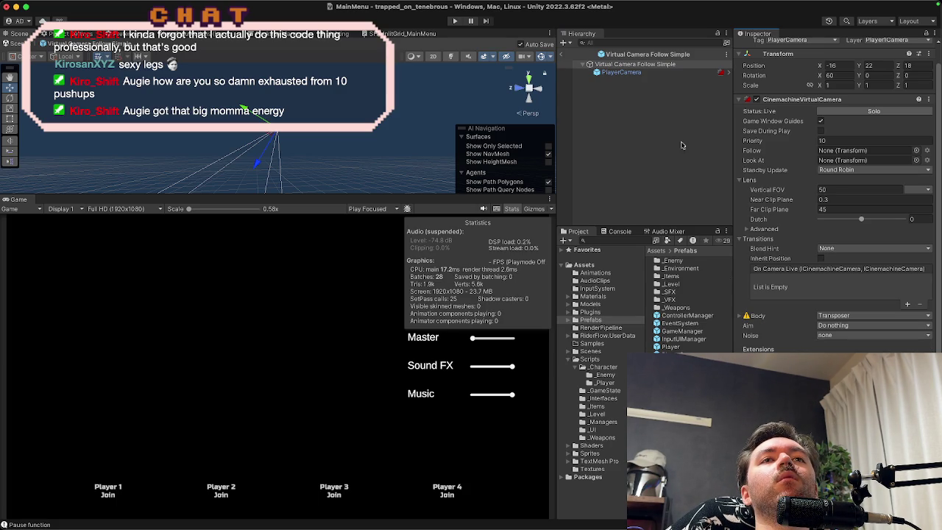
{"action": "left_click", "coordinate": [604, 240]}
Step: Search 'game', set GameManager's Virtual Camera to Virtual Camera Follow Simple, and return to MainMenu
{"action": "type", "text": "game"}
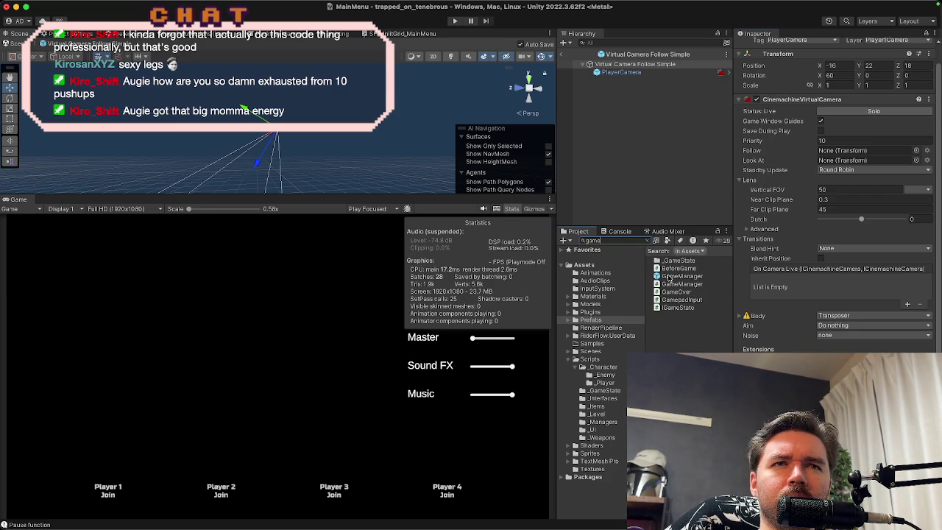
{"action": "double_click", "coordinate": [668, 278]}
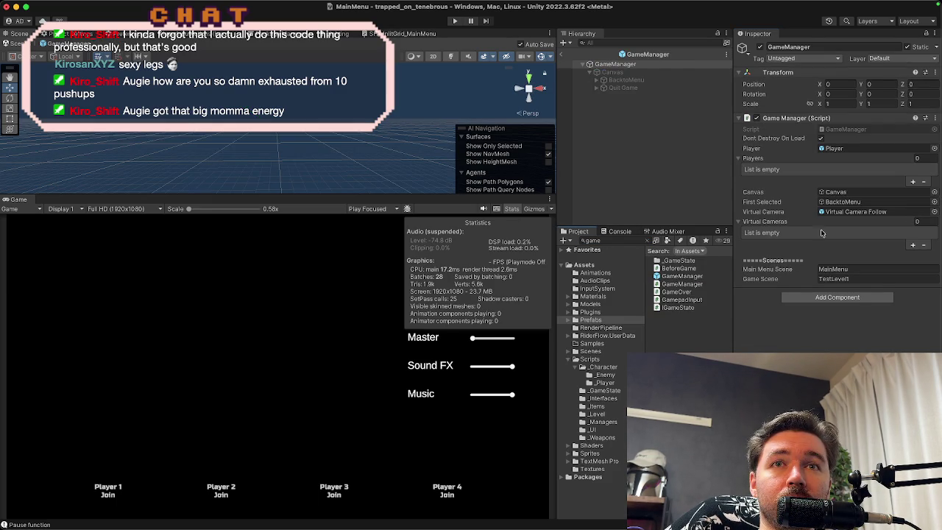
{"action": "left_click", "coordinate": [844, 212]}
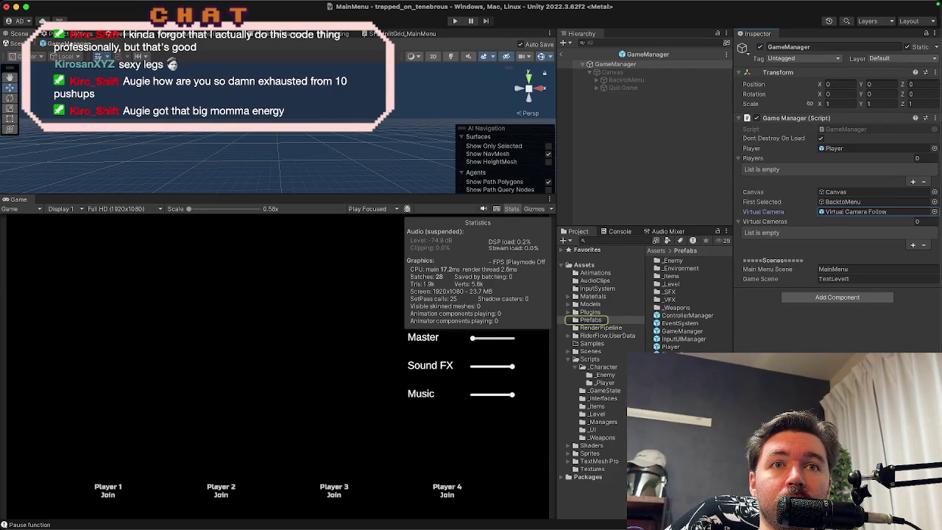
{"action": "left_click", "coordinate": [854, 213]}
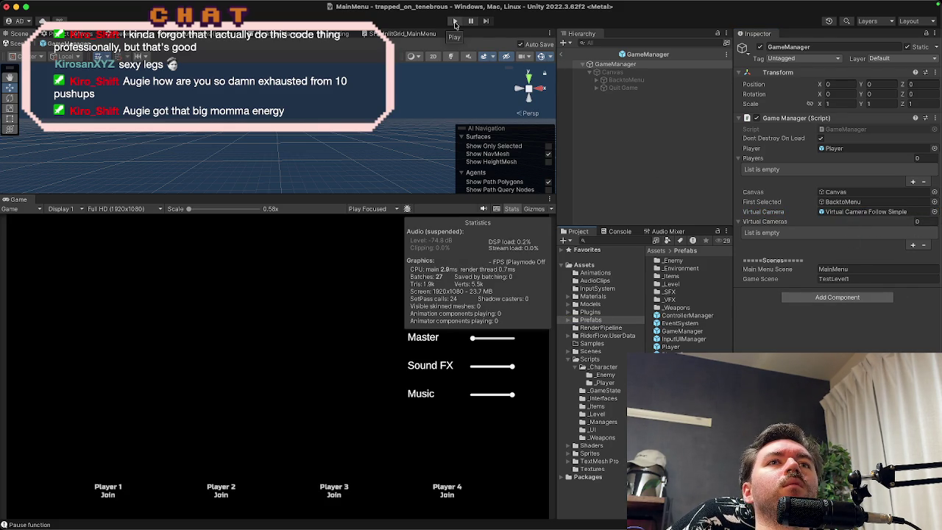
{"action": "left_click", "coordinate": [562, 55]}
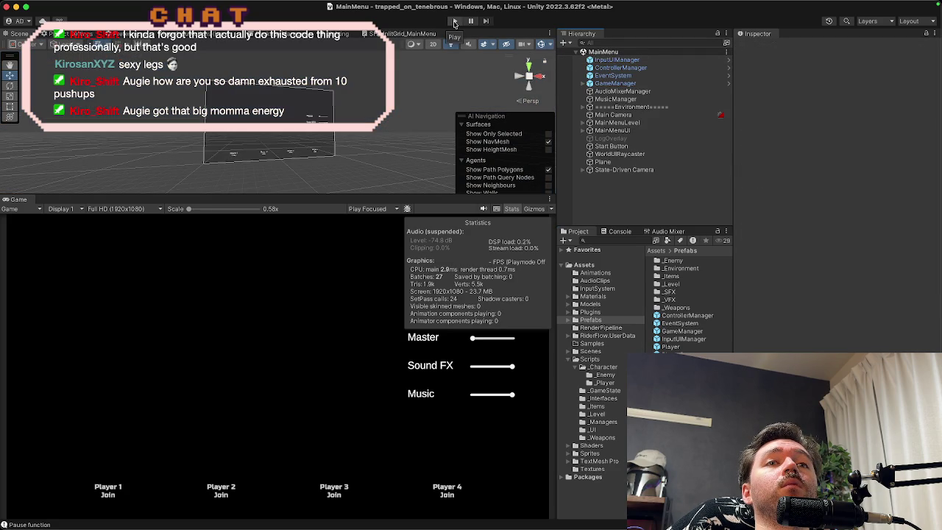
Step: Delete the State-Driven Camera from the MainMenu scene
{"action": "left_click", "coordinate": [611, 170]}
{"action": "right_click", "coordinate": [613, 174]}
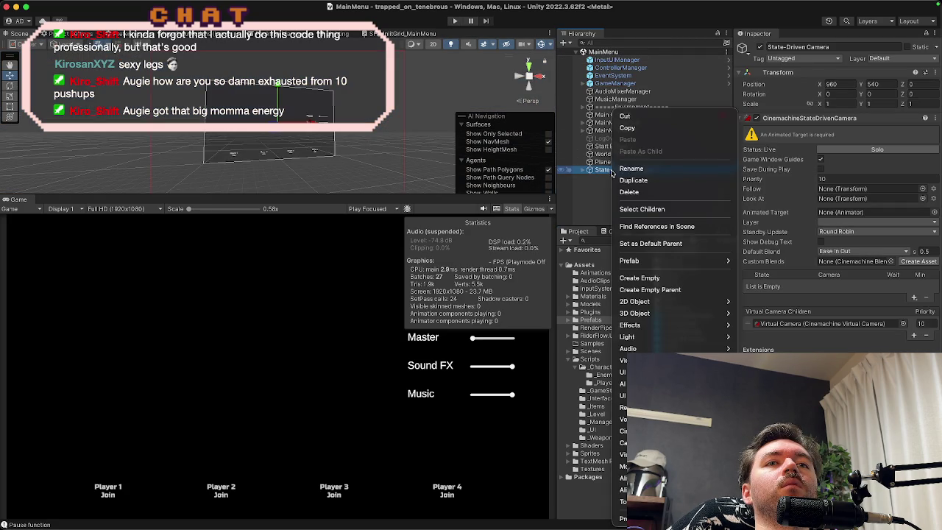
{"action": "left_click", "coordinate": [620, 192]}
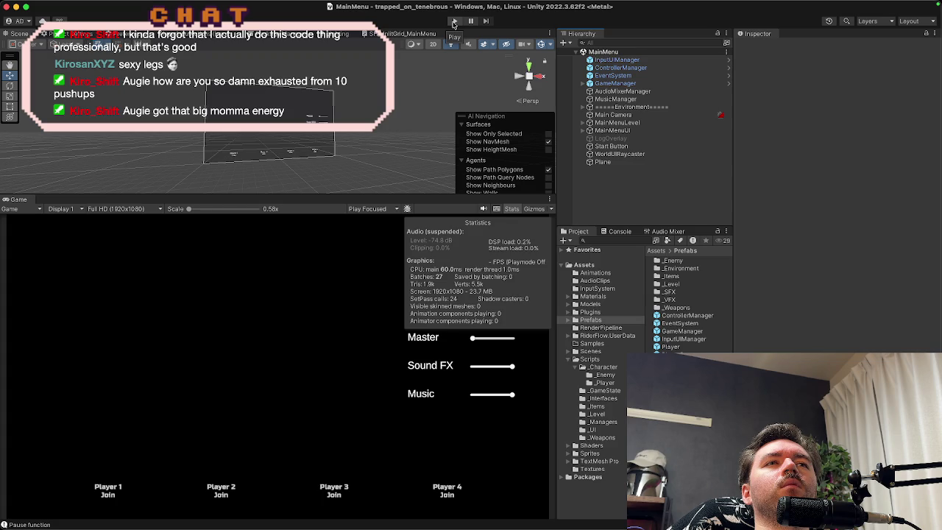
Step: Play-test joining TestLevel1, moving the player, then pausing and returning to the main menu
{"action": "left_click", "coordinate": [453, 22]}
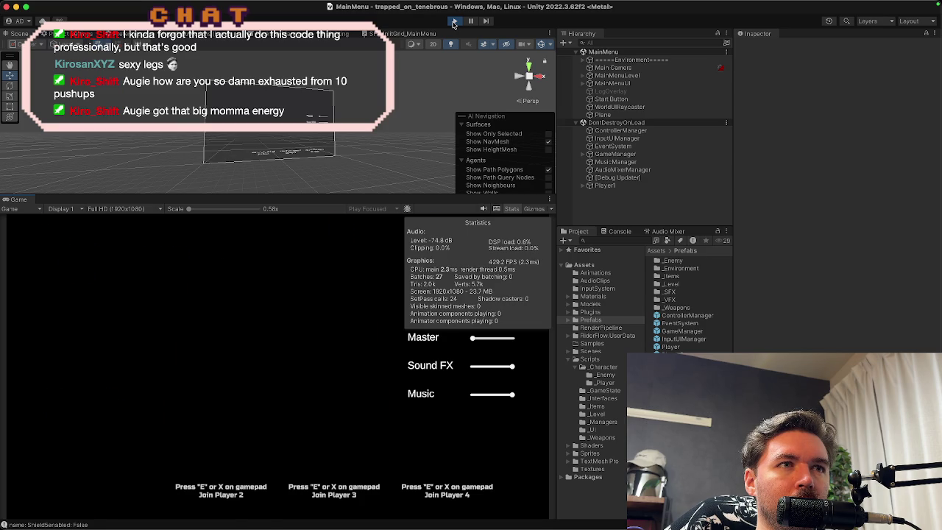
{"action": "key", "text": "Return"}
{"action": "key", "text": "a"}
{"action": "key", "text": "s"}
{"action": "key", "text": "s"}
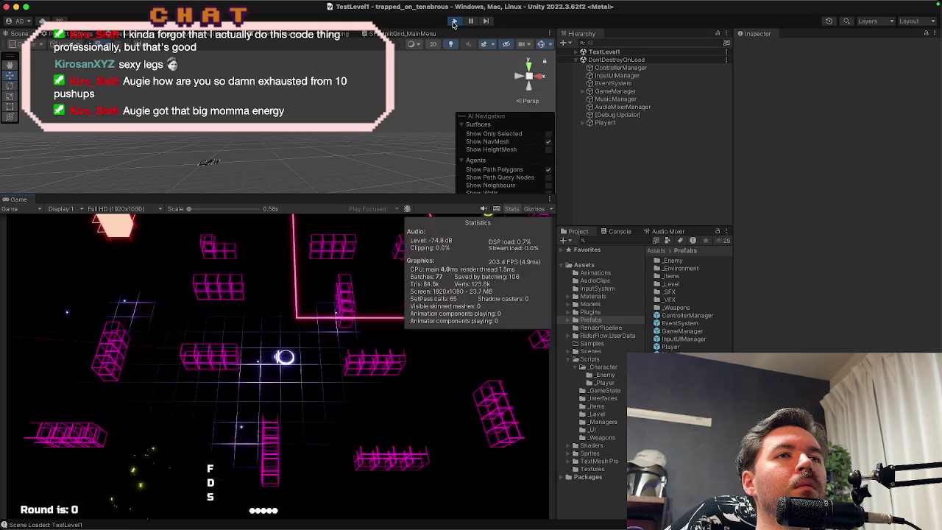
{"action": "key", "text": "Escape"}
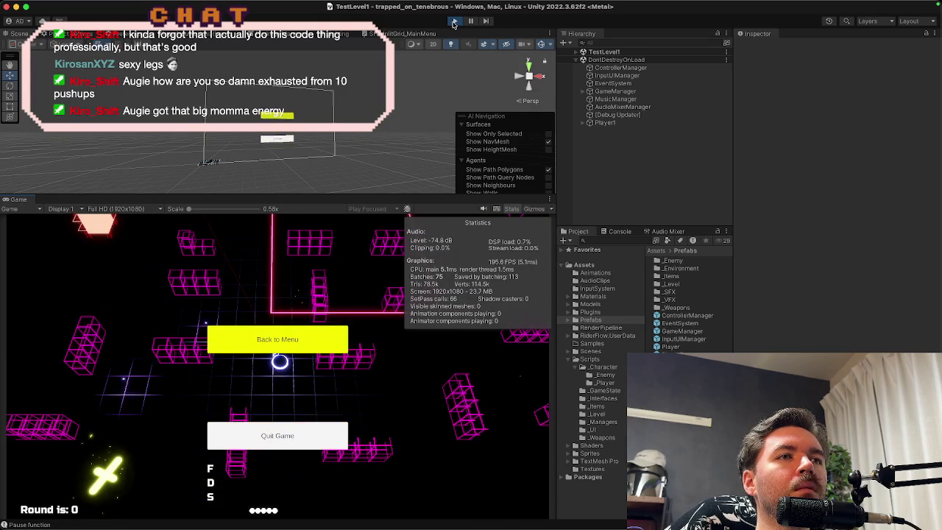
{"action": "key", "text": "Return"}
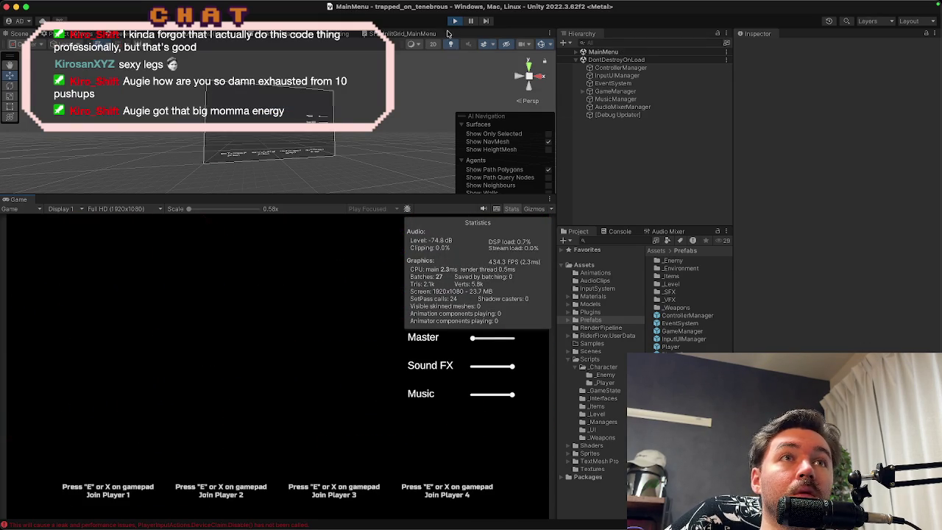
{"action": "left_click", "coordinate": [454, 20]}
Step: Inspect the Main Camera, WorldUIRaycaster, Start Button and Plane objects in the Hierarchy
{"action": "left_click", "coordinate": [606, 116]}
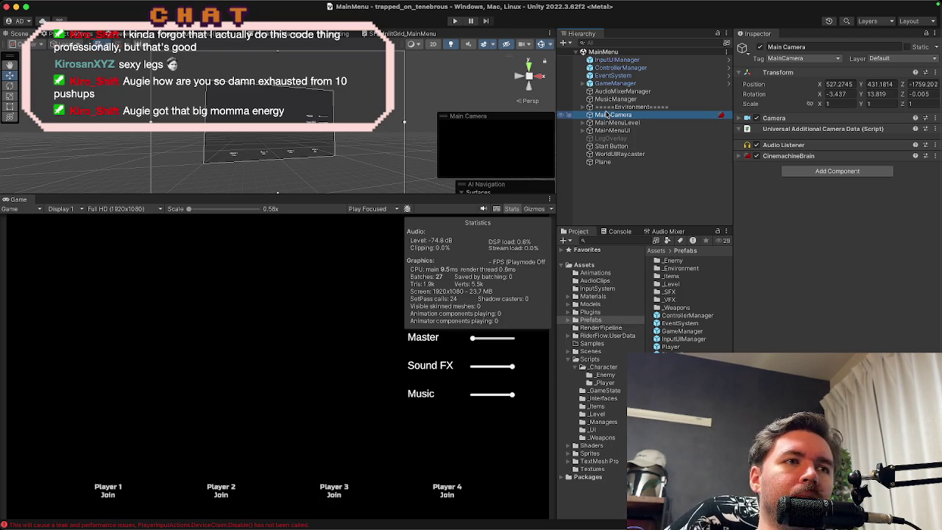
{"action": "left_click", "coordinate": [605, 155]}
{"action": "left_click", "coordinate": [605, 147]}
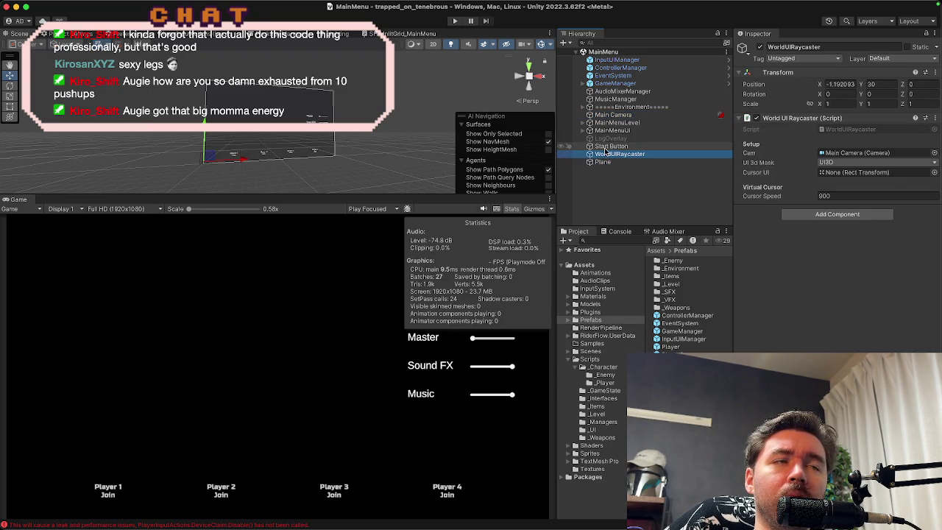
{"action": "left_click", "coordinate": [606, 154]}
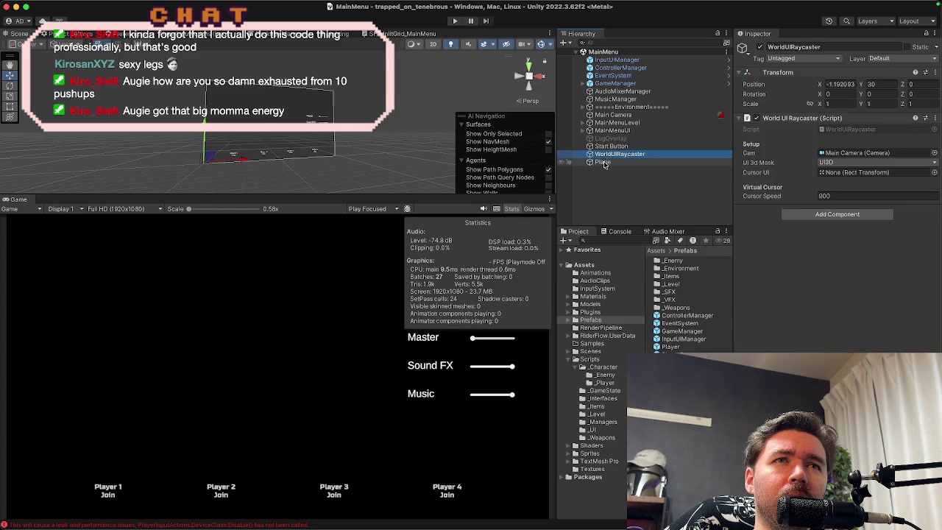
{"action": "left_click", "coordinate": [603, 162]}
{"action": "left_click", "coordinate": [608, 116]}
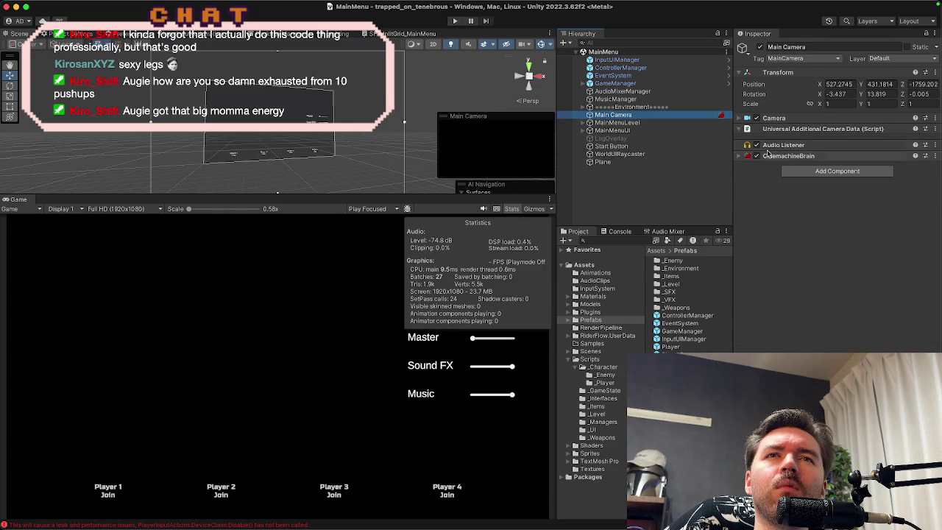
Step: Remove the CinemachineBrain component from the Main Camera and save the scene with Cmd+S
{"action": "left_click", "coordinate": [790, 157]}
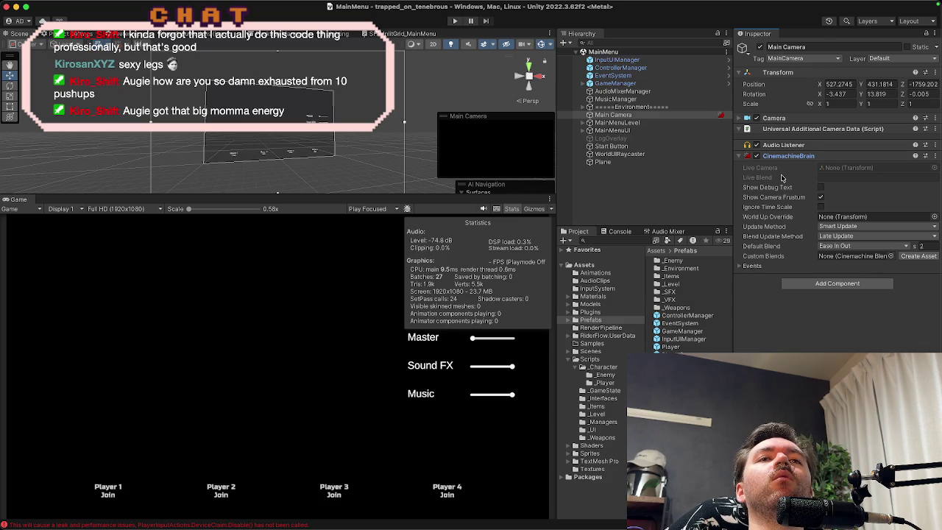
{"action": "right_click", "coordinate": [786, 159]}
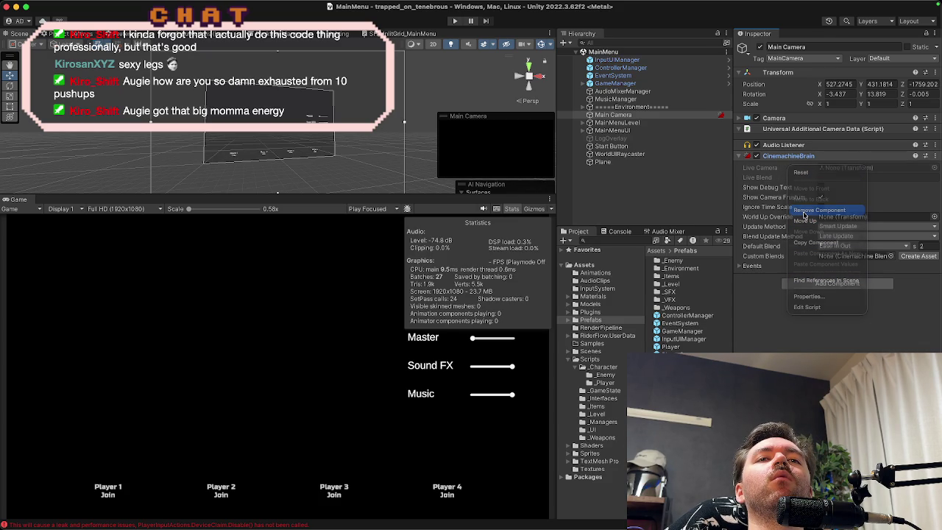
{"action": "left_click", "coordinate": [805, 211]}
{"action": "key", "text": "super+s"}
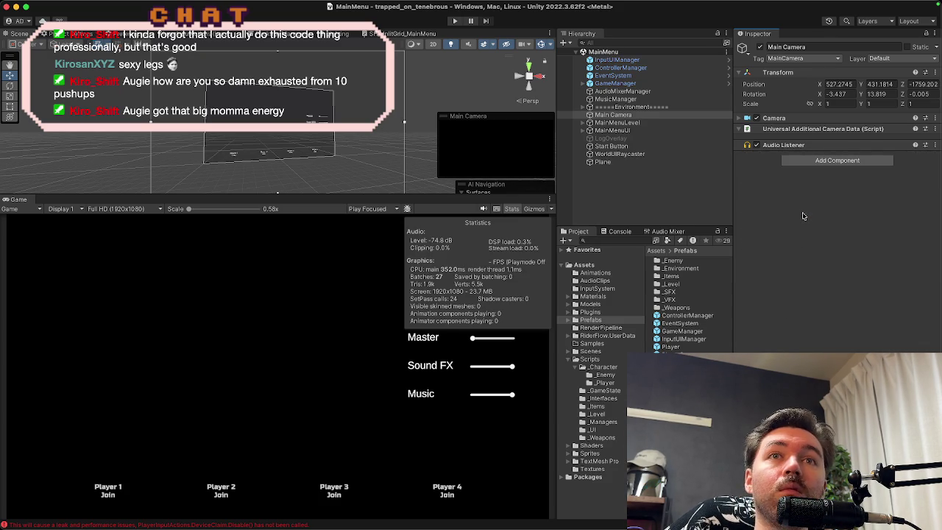
{"action": "left_click", "coordinate": [775, 119]}
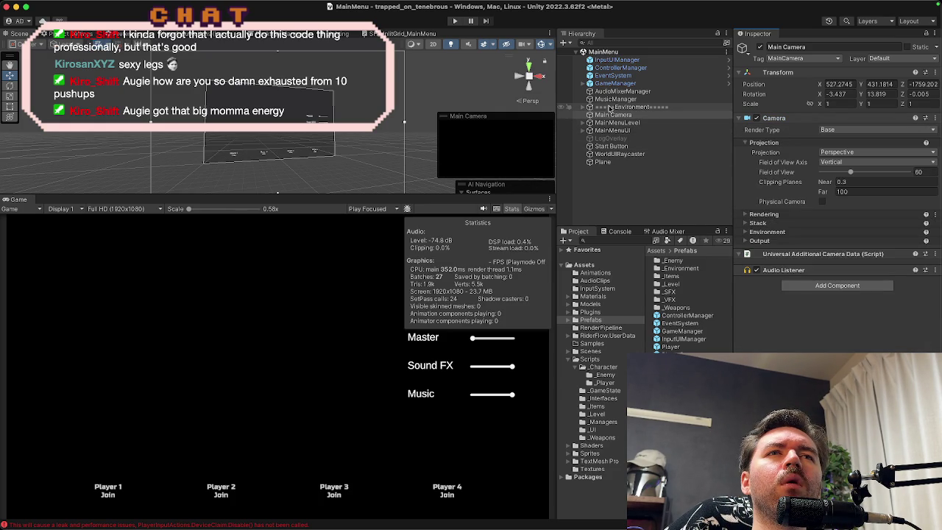
Step: Glance at the Environment group, then frame the Plane in the Scene view
{"action": "left_click", "coordinate": [583, 108]}
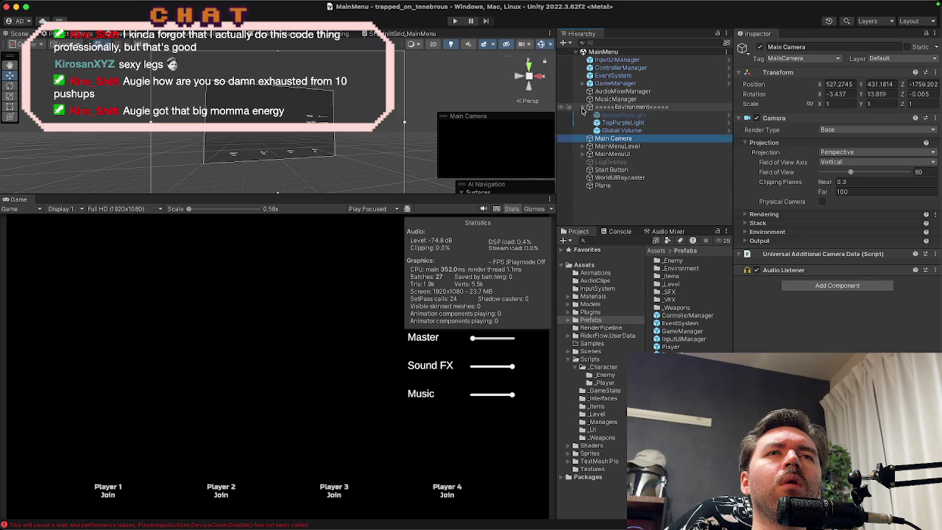
{"action": "left_click", "coordinate": [583, 108]}
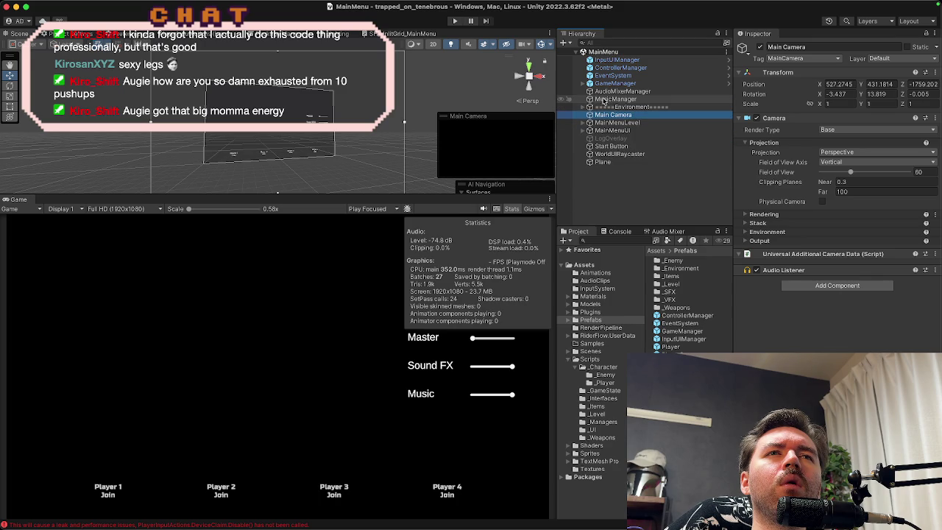
{"action": "left_click", "coordinate": [605, 163]}
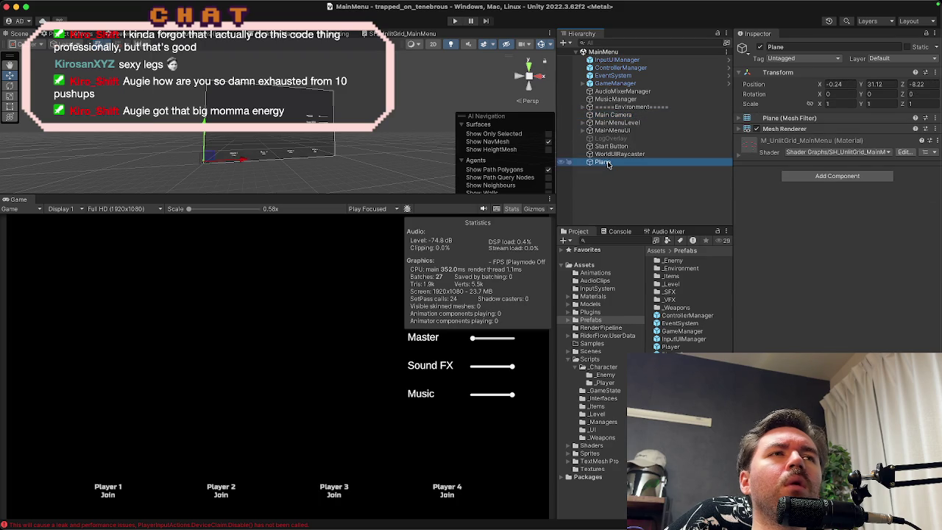
{"action": "double_click", "coordinate": [607, 164]}
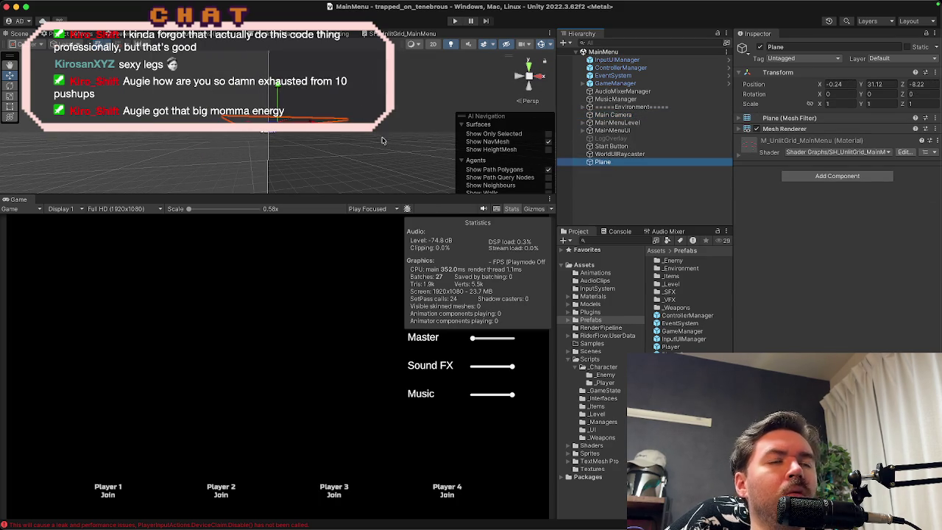
Step: Frame the Start Button and Main Camera, orbiting the Scene view to compare their positions
{"action": "left_click", "coordinate": [320, 156]}
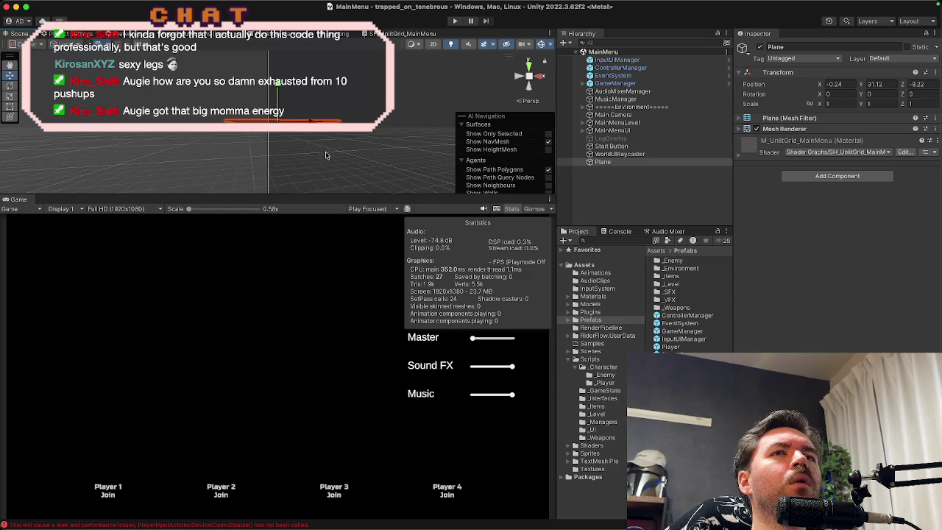
{"action": "left_click", "coordinate": [603, 147]}
{"action": "double_click", "coordinate": [605, 147]}
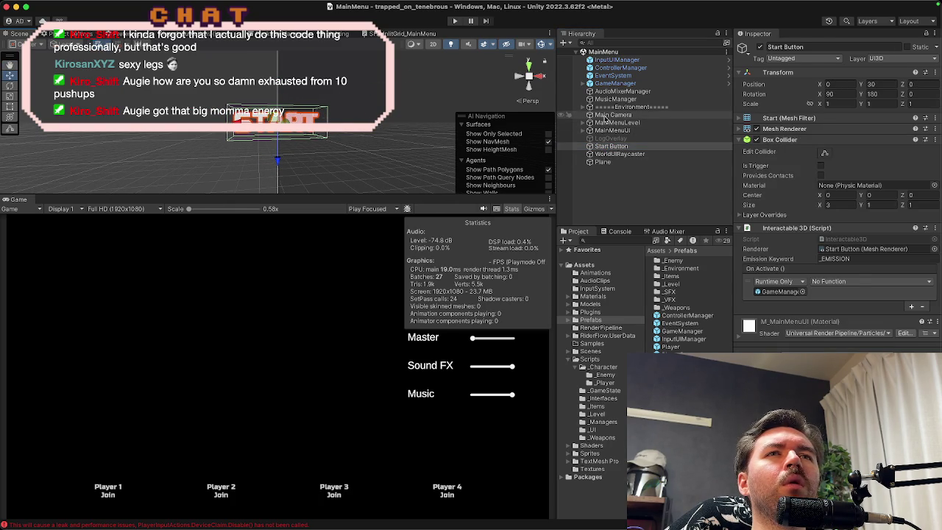
{"action": "double_click", "coordinate": [562, 116]}
{"action": "mouse_move", "coordinate": [317, 147]}
{"action": "left_mouse_down"}
{"action": "mouse_move", "coordinate": [326, 148]}
{"action": "mouse_move", "coordinate": [360, 311]}
{"action": "left_mouse_up"}
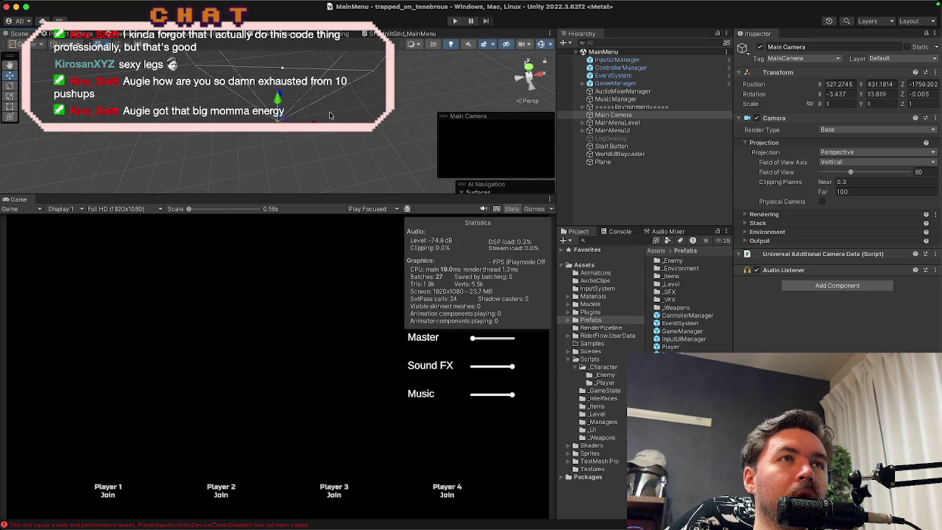
{"action": "left_click_drag", "start_coordinate": [330, 116], "coordinate": [330, 116]}
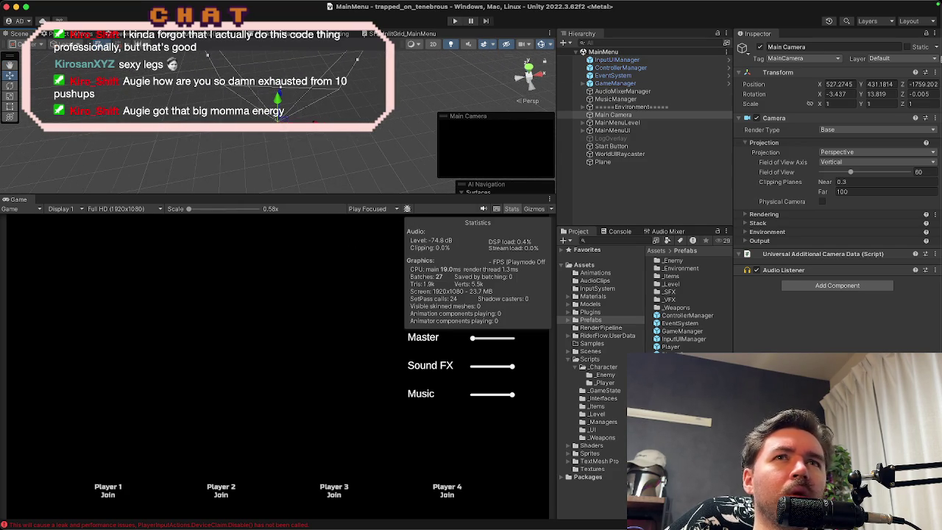
Step: Reset the Main Camera's Position and Rotation values all to 0
{"action": "double_click", "coordinate": [846, 83]}
{"action": "type", "text": "0"}
{"action": "key", "text": "Tab"}
{"action": "type", "text": "0"}
{"action": "key", "text": "Tab"}
{"action": "type", "text": "0"}
{"action": "key", "text": "Tab"}
{"action": "type", "text": "0"}
{"action": "key", "text": "Tab"}
{"action": "type", "text": "0"}
{"action": "key", "text": "Tab"}
{"action": "type", "text": "0"}
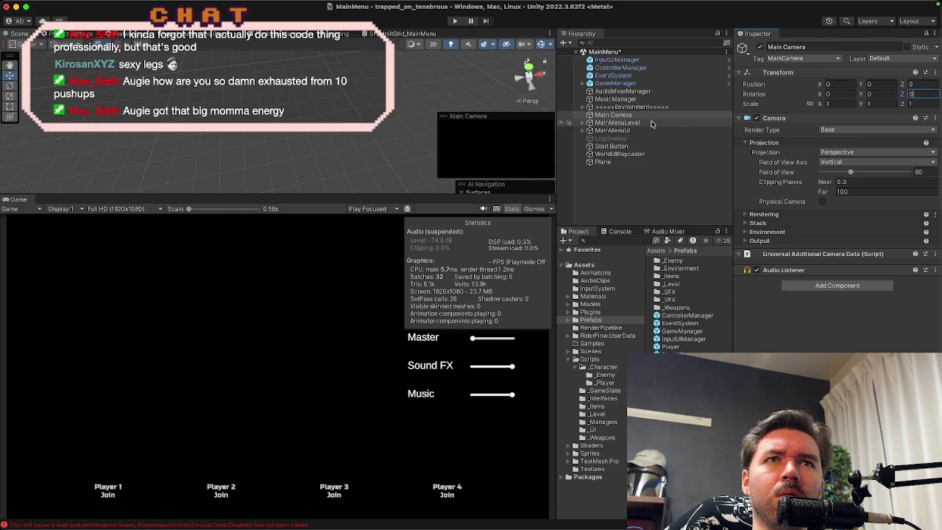
Step: Frame the Main Camera and Start Button in the Scene view to check their relative placement
{"action": "double_click", "coordinate": [648, 115]}
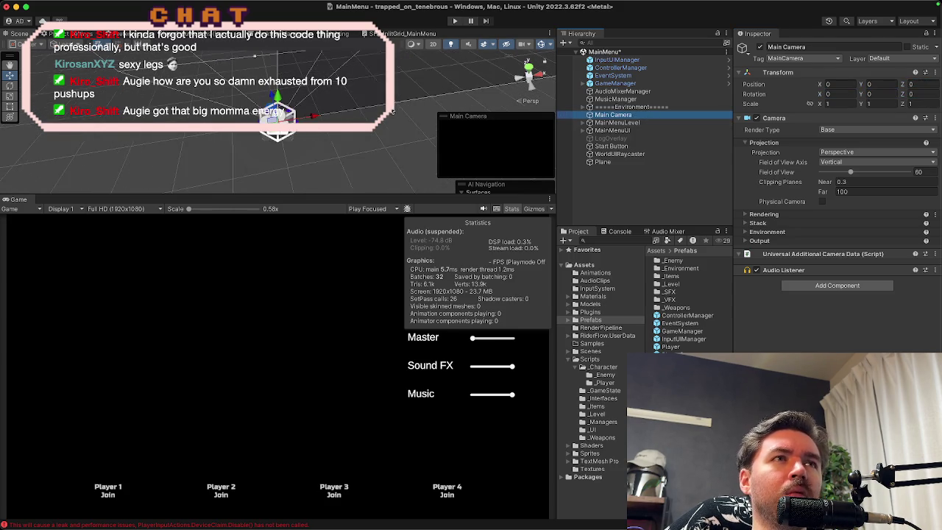
{"action": "left_click_drag", "start_coordinate": [439, 46], "coordinate": [449, 52]}
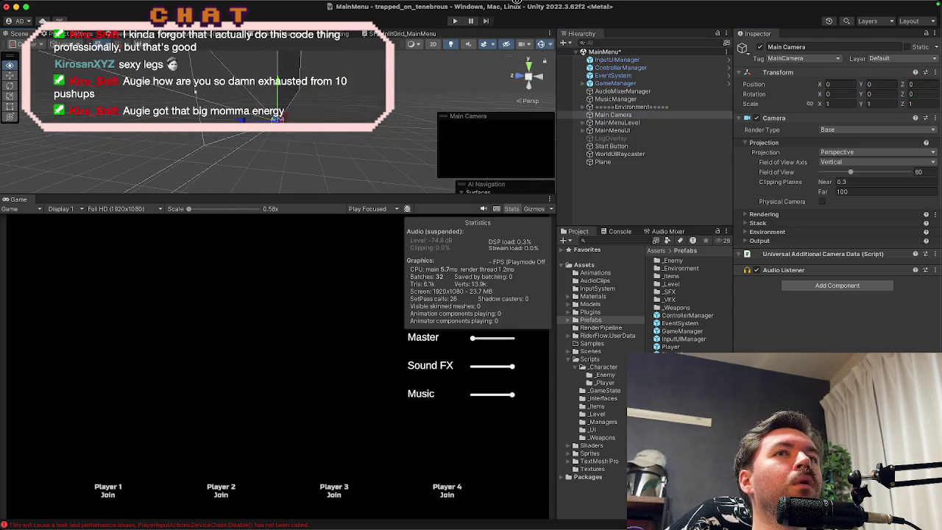
{"action": "left_click", "coordinate": [602, 147]}
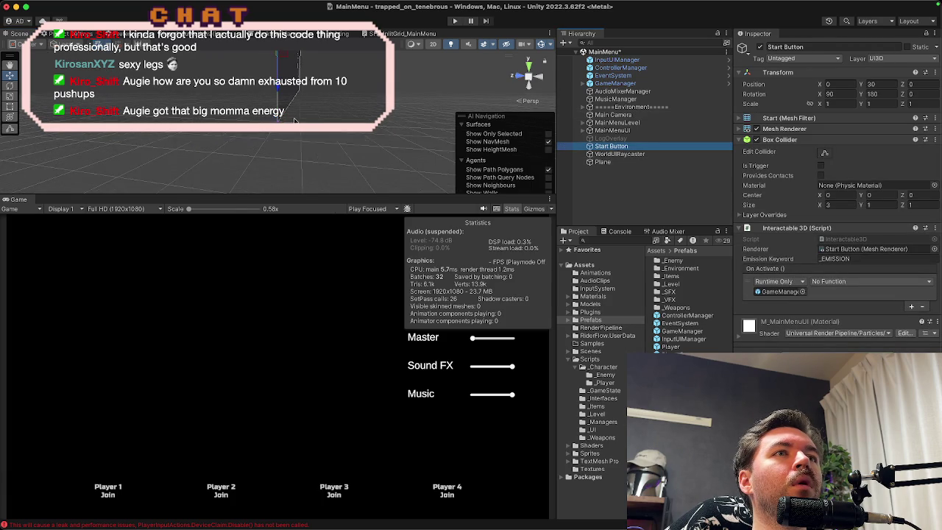
{"action": "mouse_move", "coordinate": [359, 118]}
{"action": "left_mouse_down"}
{"action": "mouse_move", "coordinate": [210, 123]}
{"action": "mouse_move", "coordinate": [266, 138]}
{"action": "left_mouse_up"}
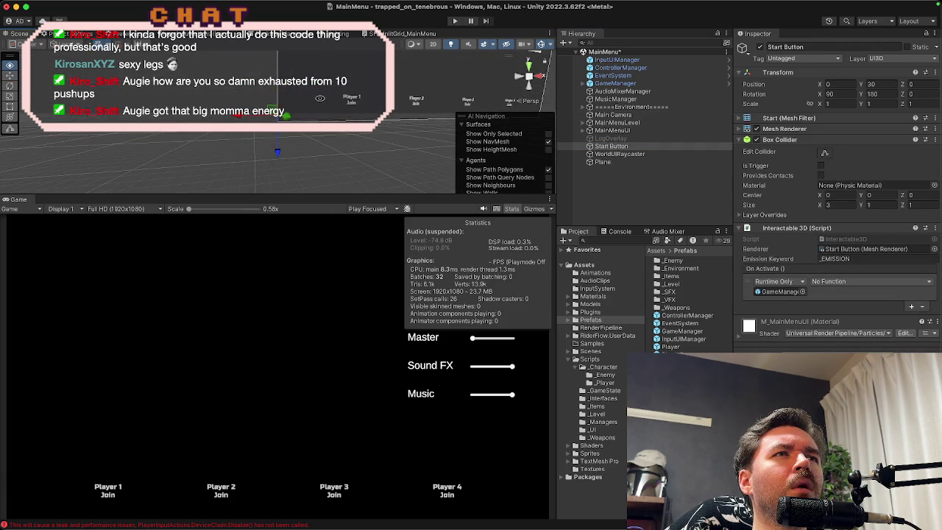
{"action": "left_click", "coordinate": [612, 115]}
{"action": "double_click", "coordinate": [612, 119]}
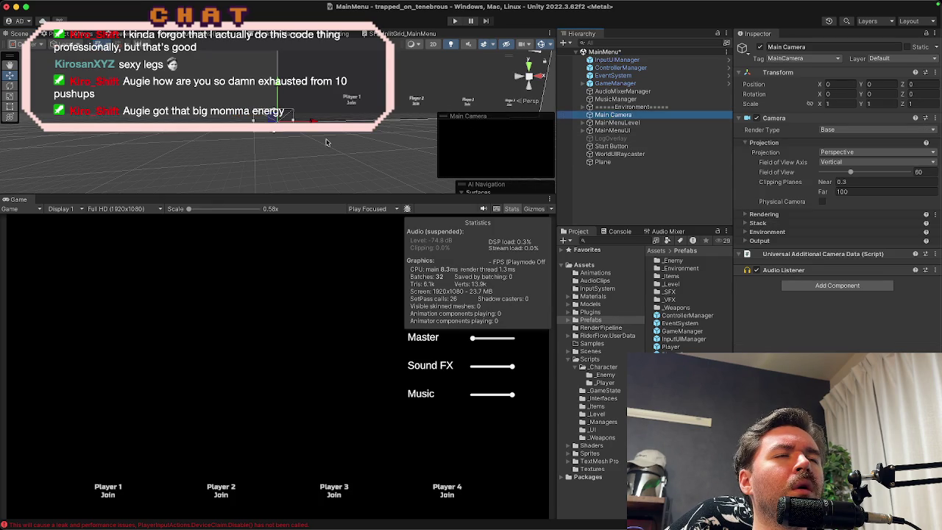
Step: Move the camera to position 0, 30, -20, tilt it to X rotation 18.76, and run the scene
{"action": "left_click_drag", "start_coordinate": [903, 83], "coordinate": [6, 99]}
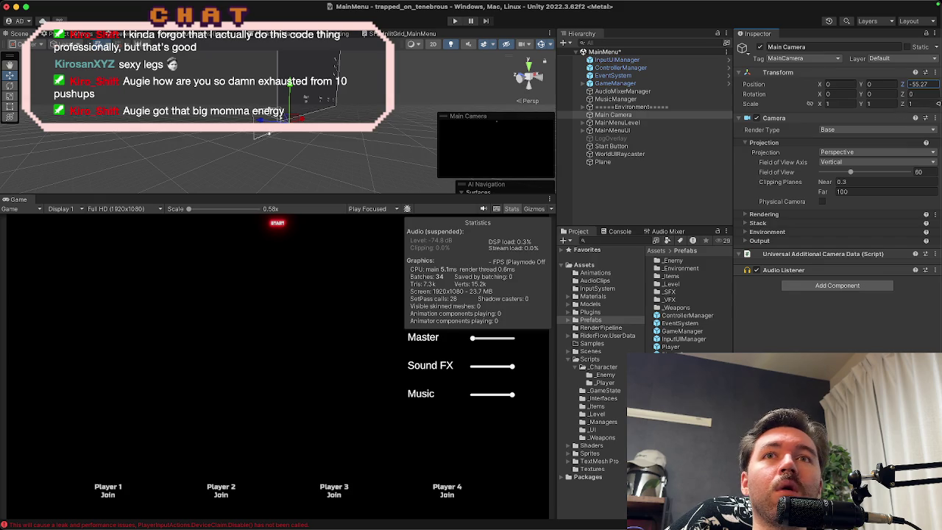
{"action": "left_click", "coordinate": [934, 83]}
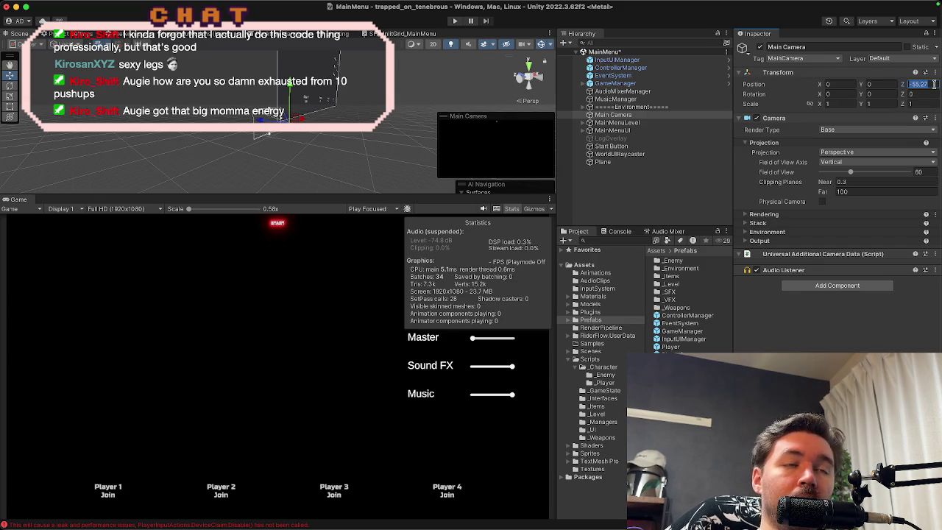
{"action": "type", "text": "-20"}
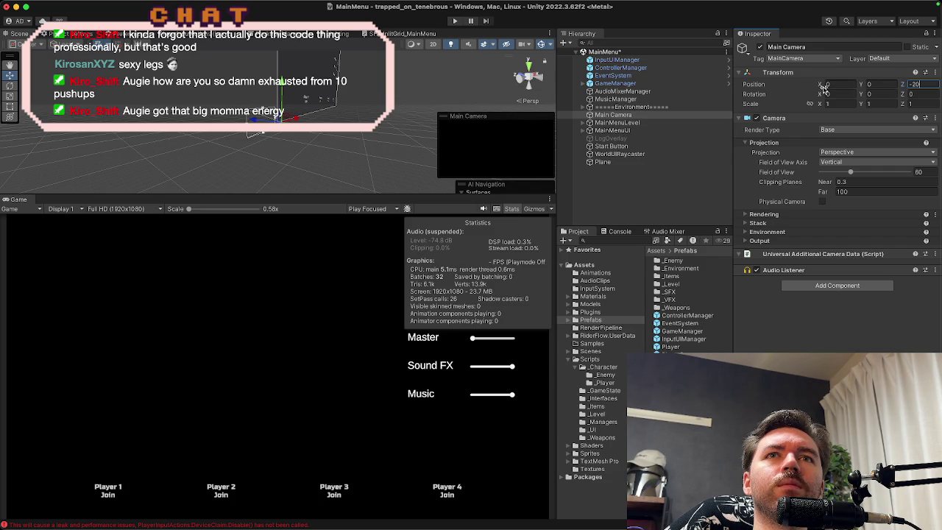
{"action": "mouse_move", "coordinate": [866, 85]}
{"action": "left_mouse_down"}
{"action": "mouse_move", "coordinate": [839, 87]}
{"action": "mouse_move", "coordinate": [940, 112]}
{"action": "mouse_move", "coordinate": [878, 121]}
{"action": "left_mouse_up"}
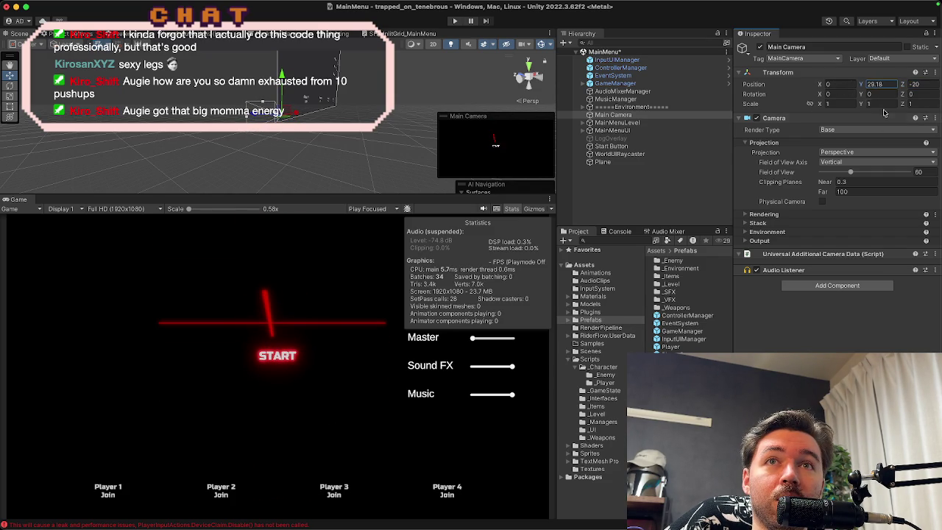
{"action": "left_click", "coordinate": [888, 86]}
{"action": "type", "text": "30"}
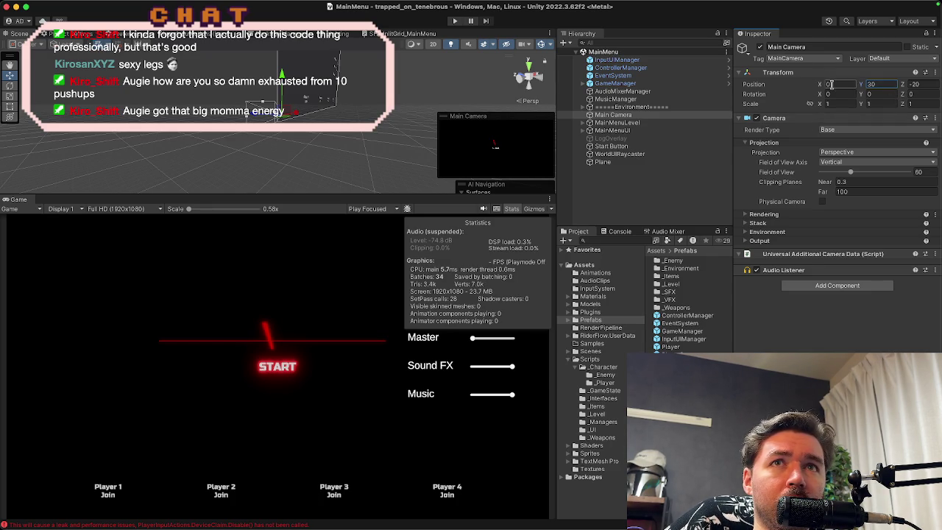
{"action": "left_click", "coordinate": [829, 93]}
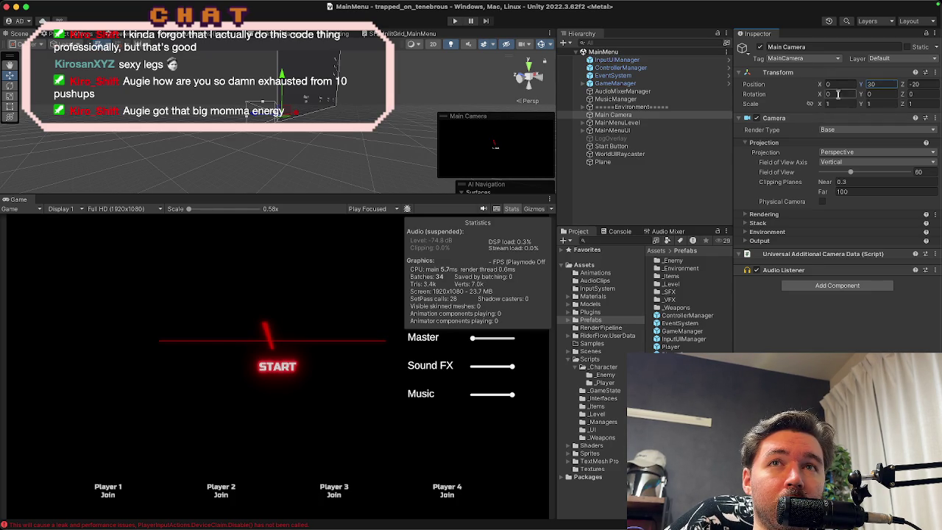
{"action": "mouse_move", "coordinate": [825, 94]}
{"action": "left_mouse_down"}
{"action": "mouse_move", "coordinate": [798, 107]}
{"action": "mouse_move", "coordinate": [810, 103]}
{"action": "left_mouse_up"}
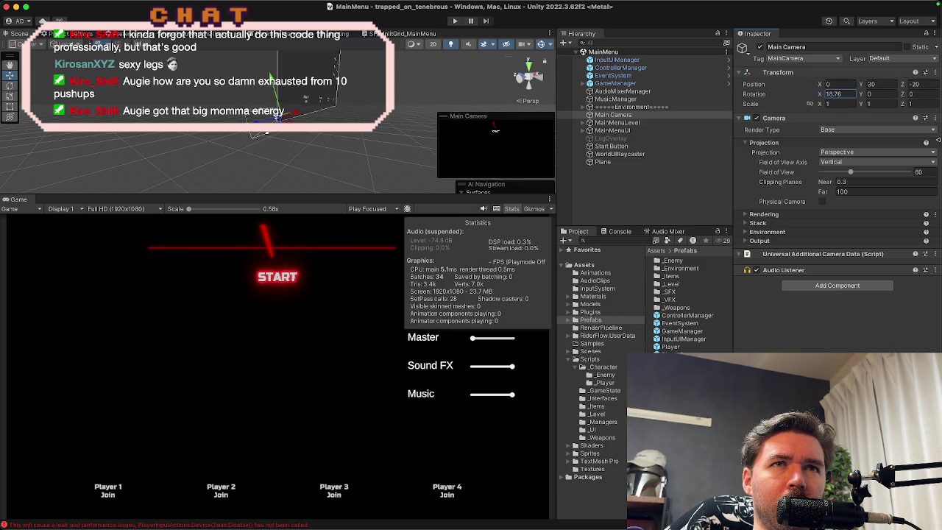
{"action": "left_click", "coordinate": [456, 26]}
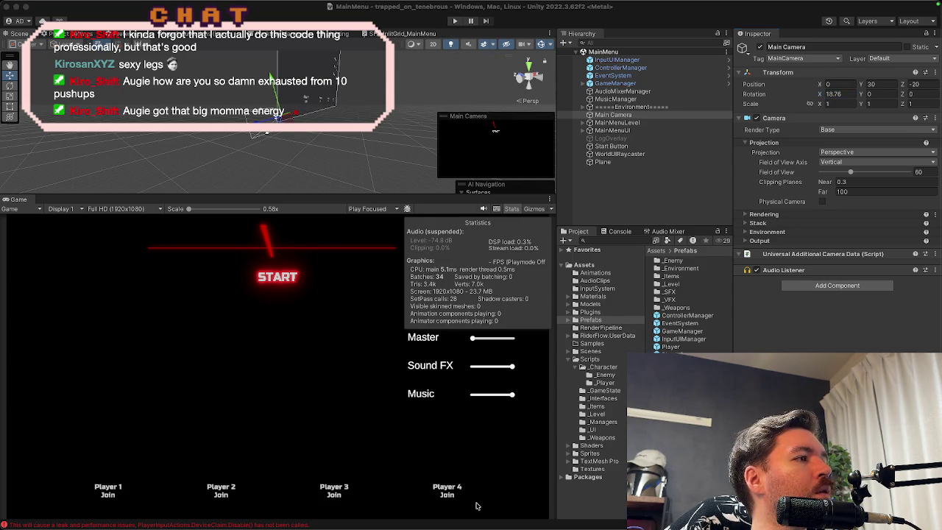